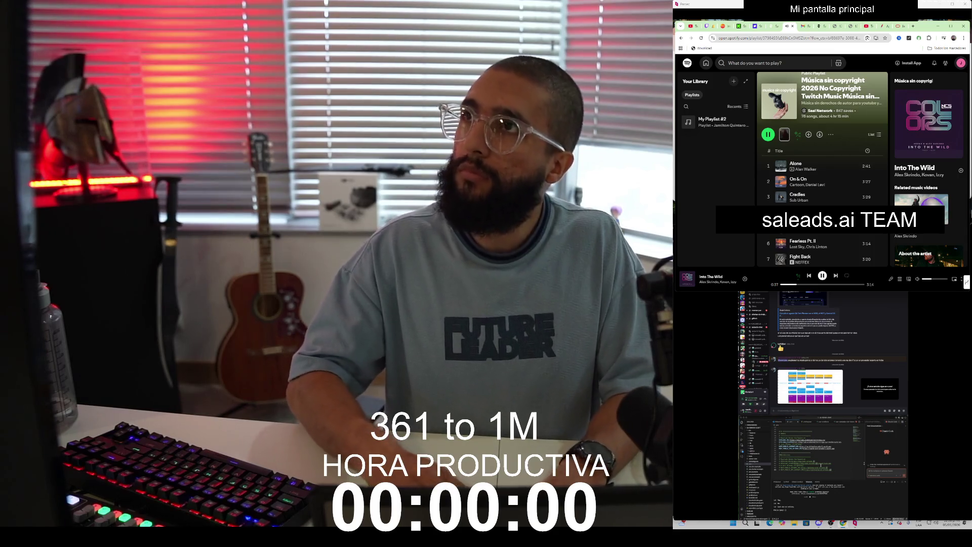
Step: Draft a Claude message about hiring for saleads, listing Product designer, AI Engineer and Devops
left_click(945, 16)
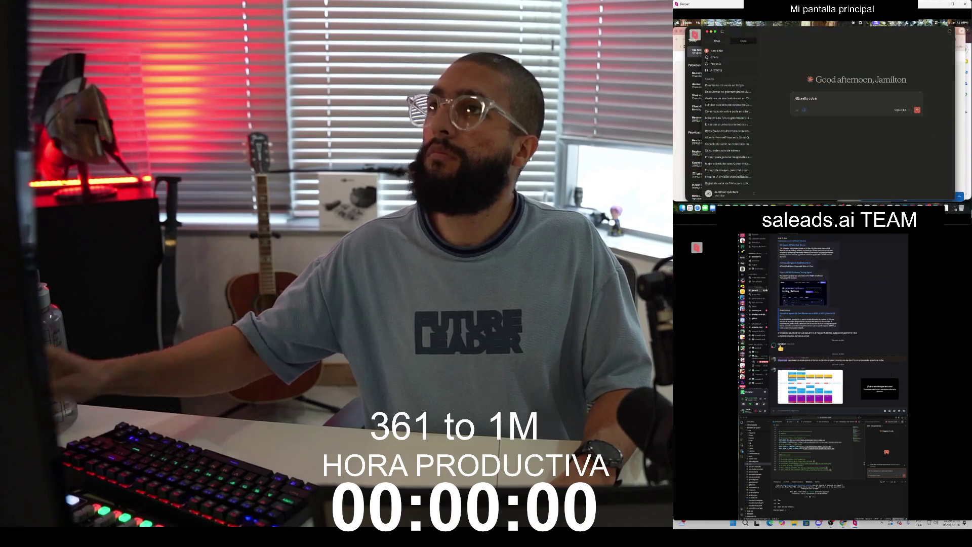
type("tar estos tres cargo")
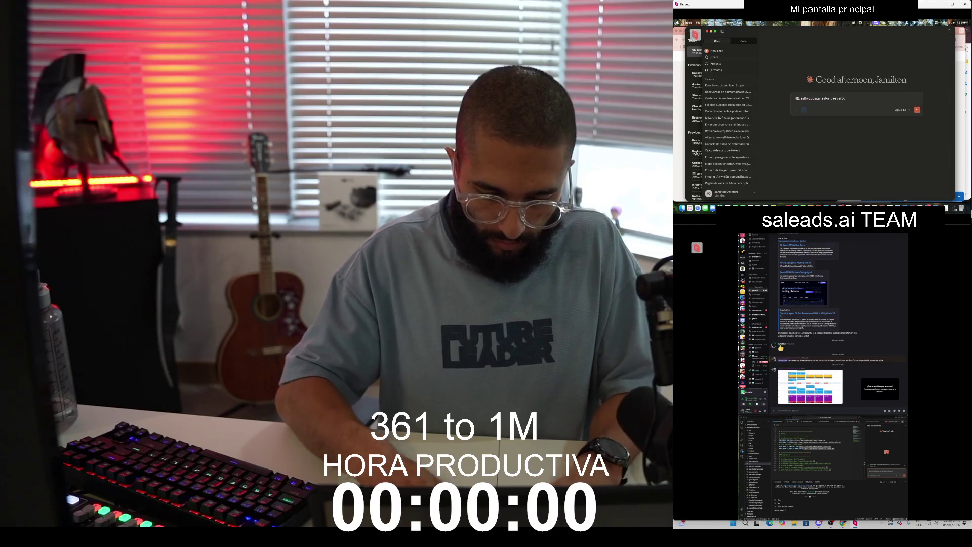
type("s para salead")
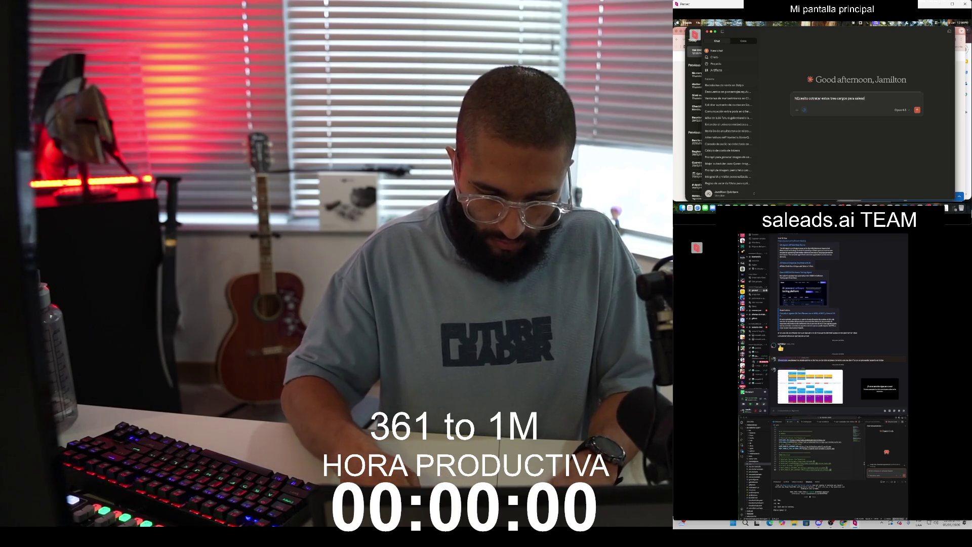
type("s.")
key("shift+Return")
key("shift+Return")
type("Product designer. AI Engenier.")
key("shift+Return")
key("shift+Return")
type("Devops.")
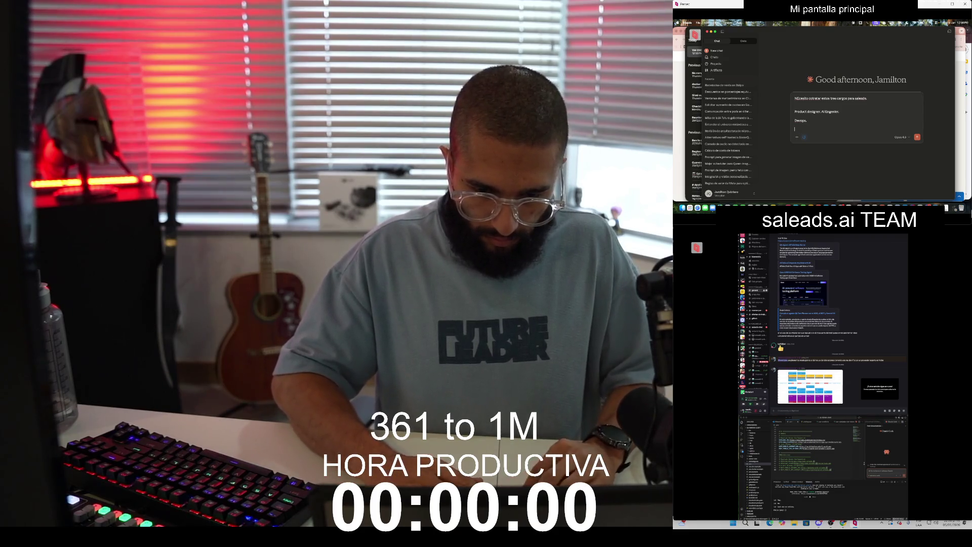
Step: Put AI Engineer on its own line and ask for relevant job-description questions for each role
left_click(822, 111)
key("shift+Return")
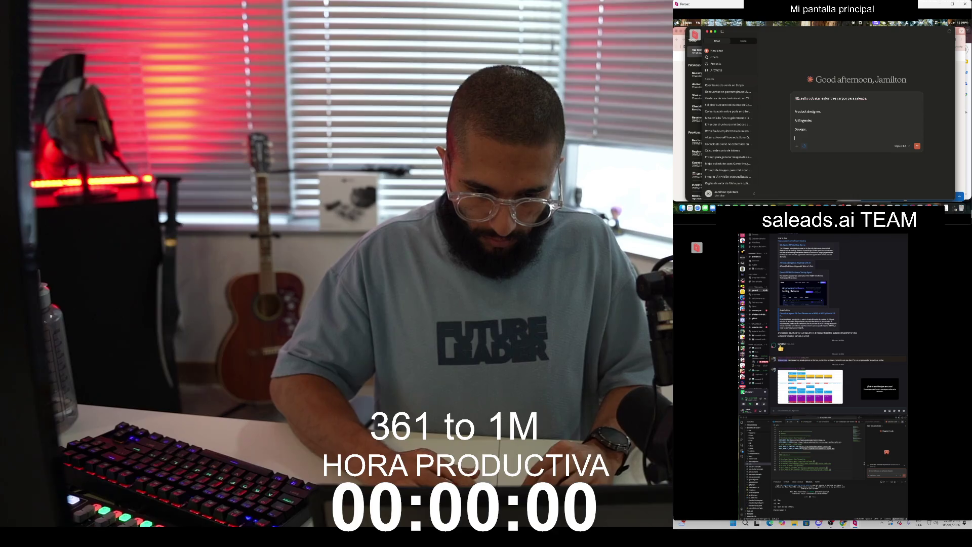
type("Realizame")
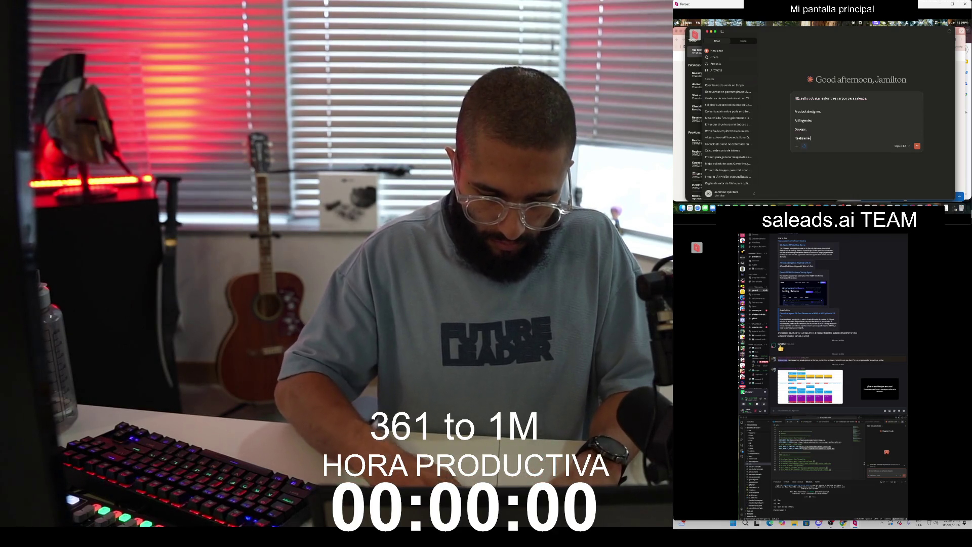
type(" las preguntas pertinentes p")
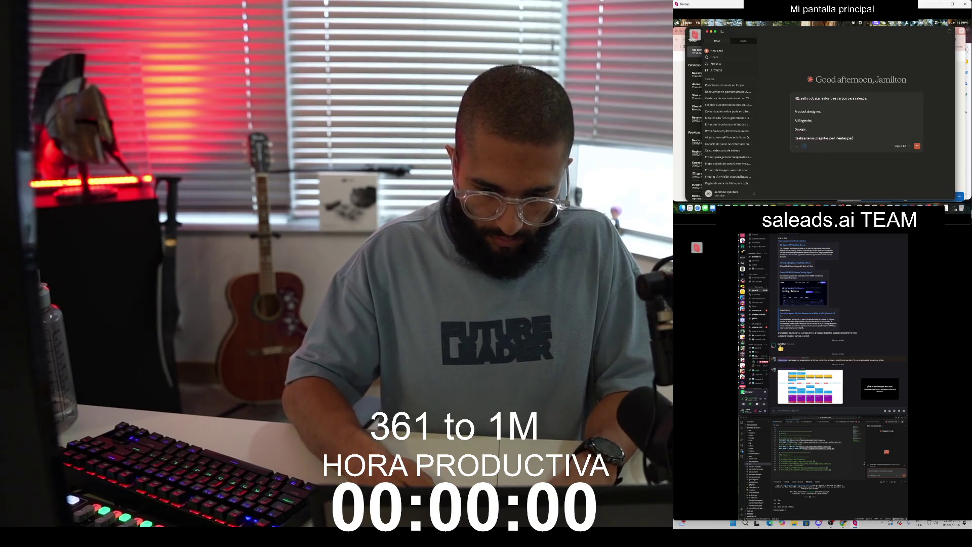
type("a")
type("ra armar un")
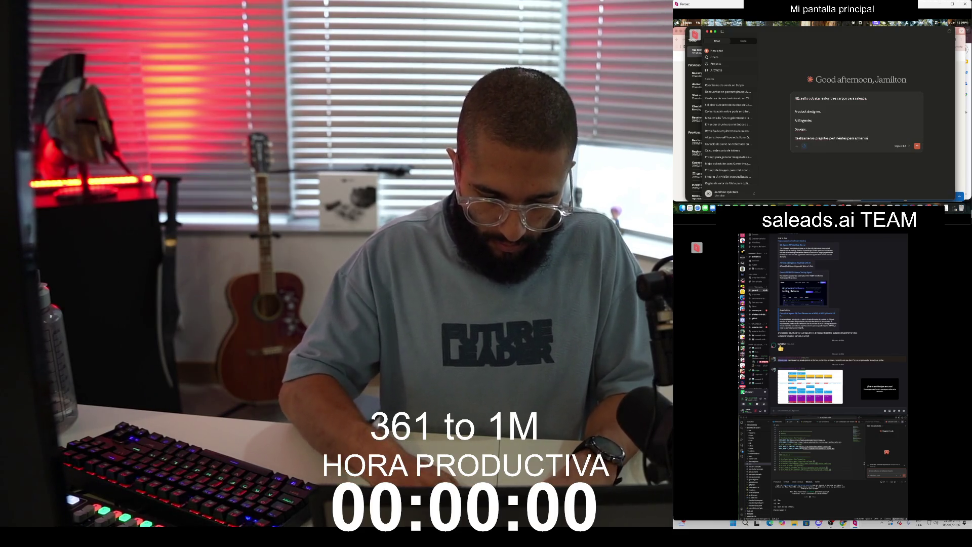
type(" buen job desc")
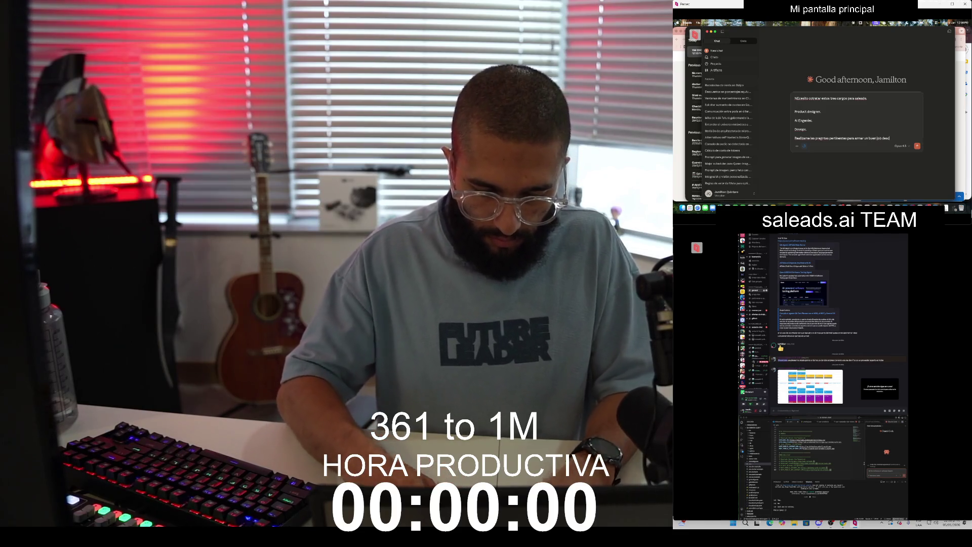
type("ription")
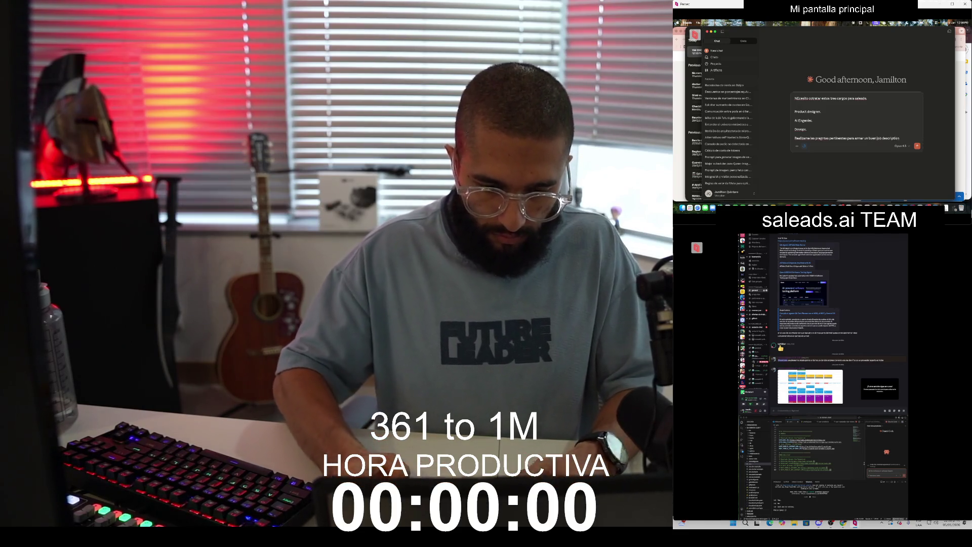
type(" para cada uno")
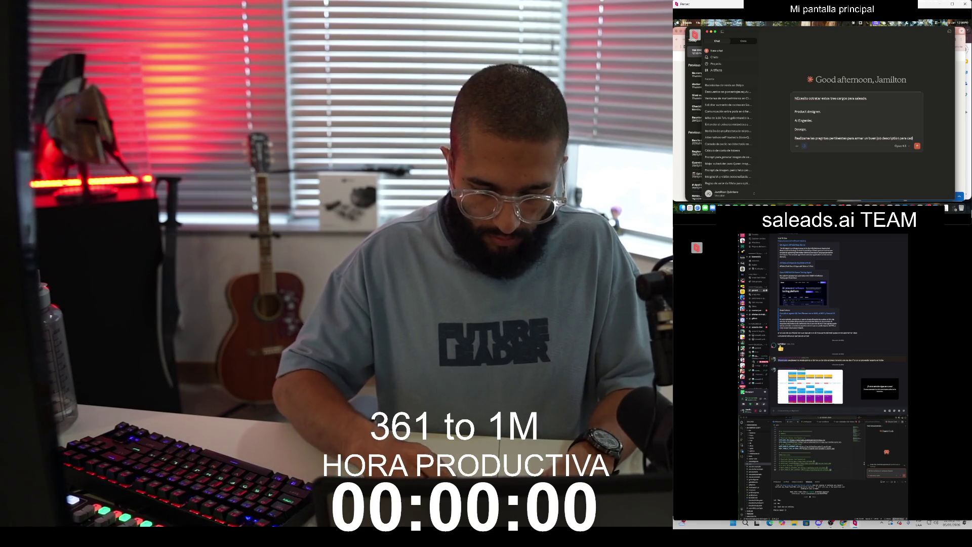
Step: Send the hiring request, then start a follow-up saying the AI engineer must know agents and Gen AI
key("Return")
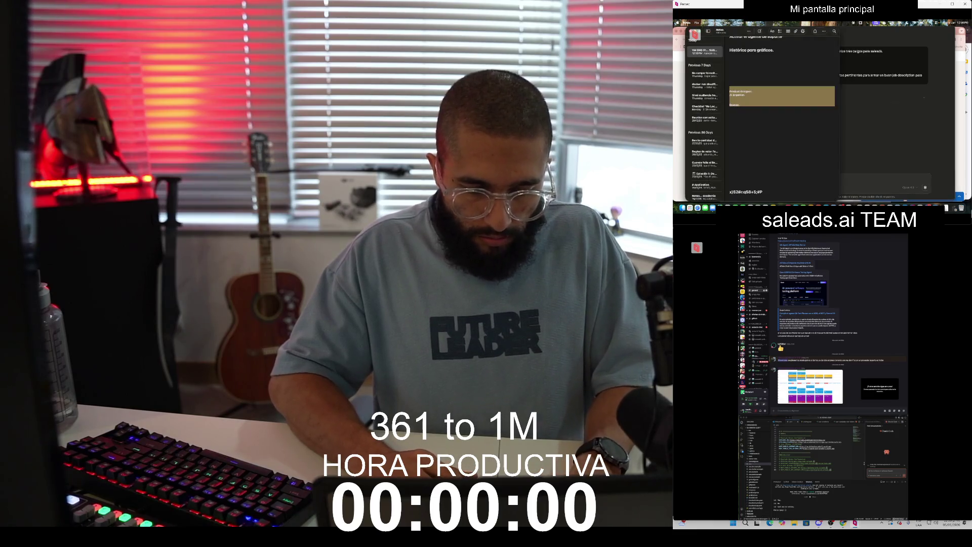
type("El")
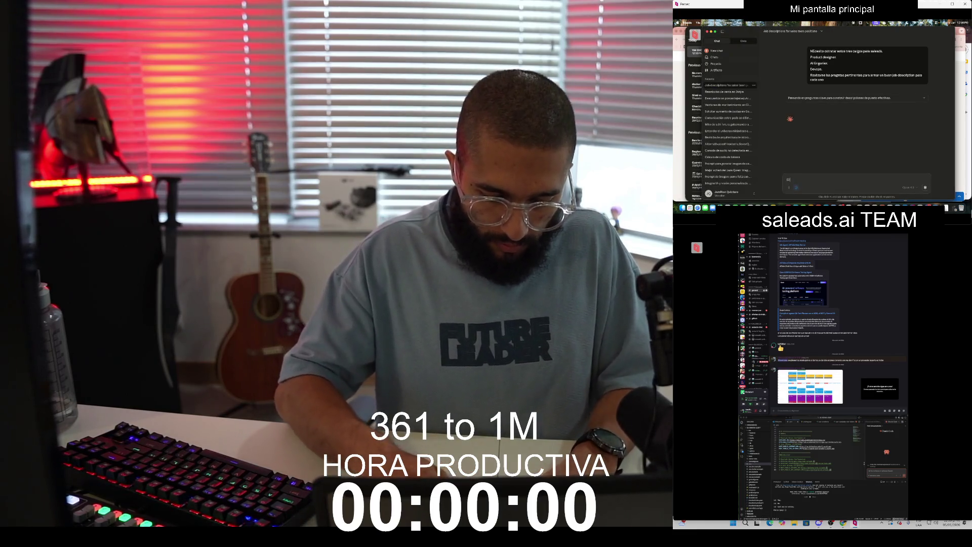
type(" AI engineer")
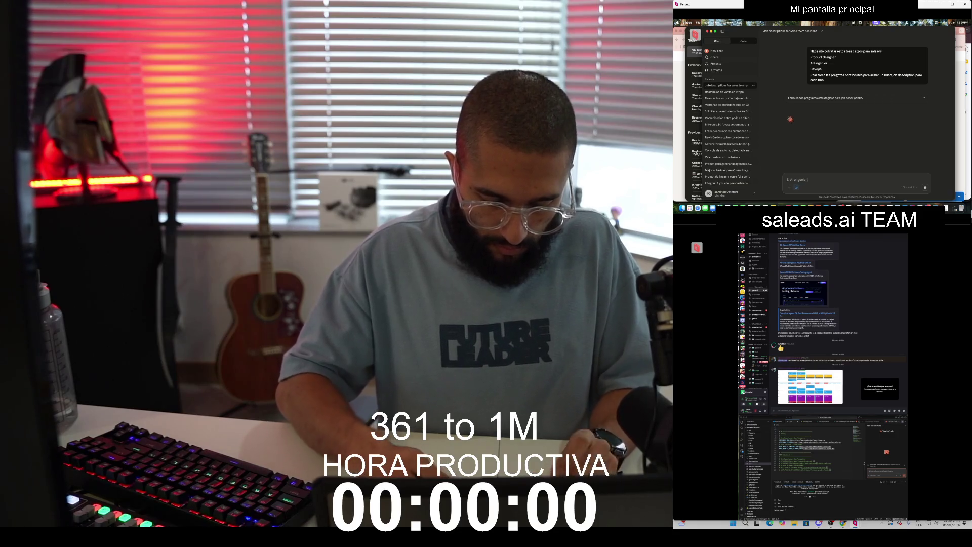
type(" debe tener co")
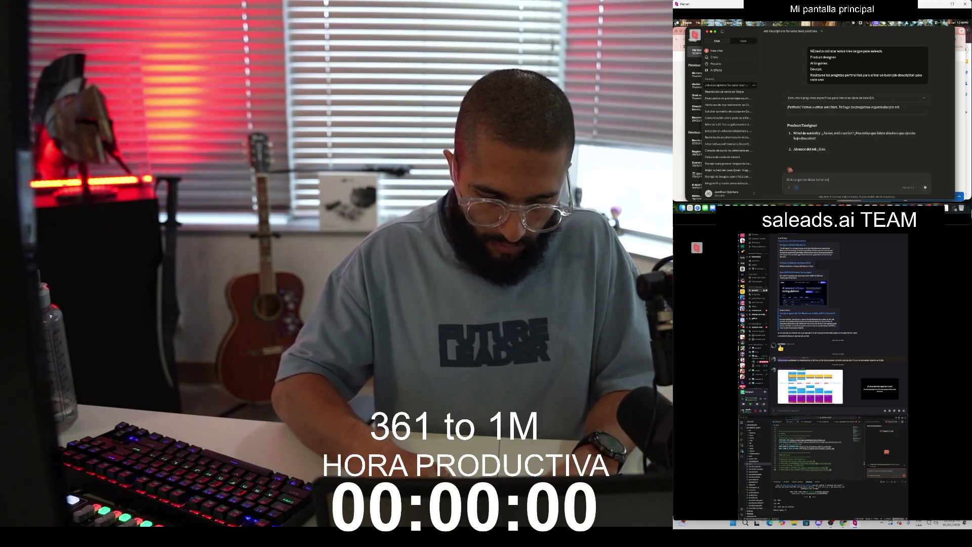
type("nocimiento")
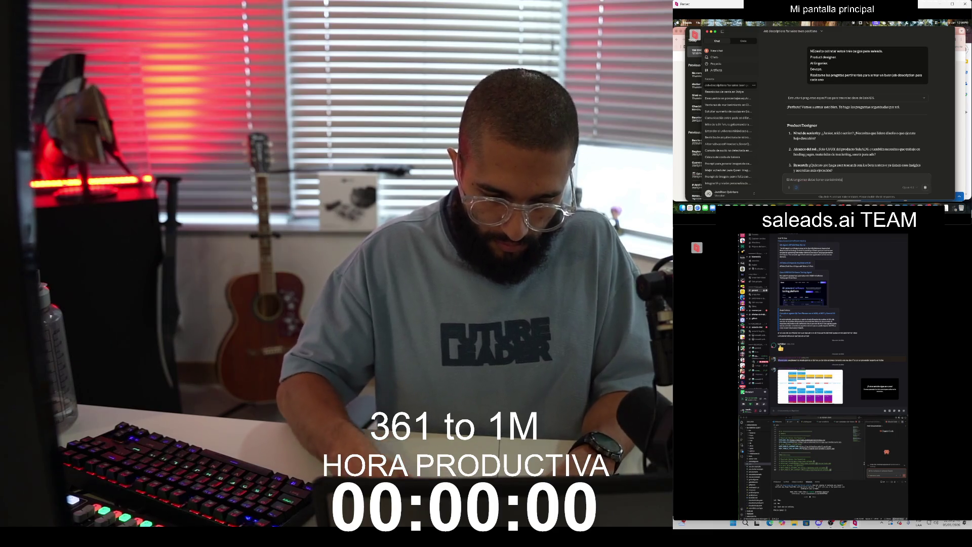
type("entos en")
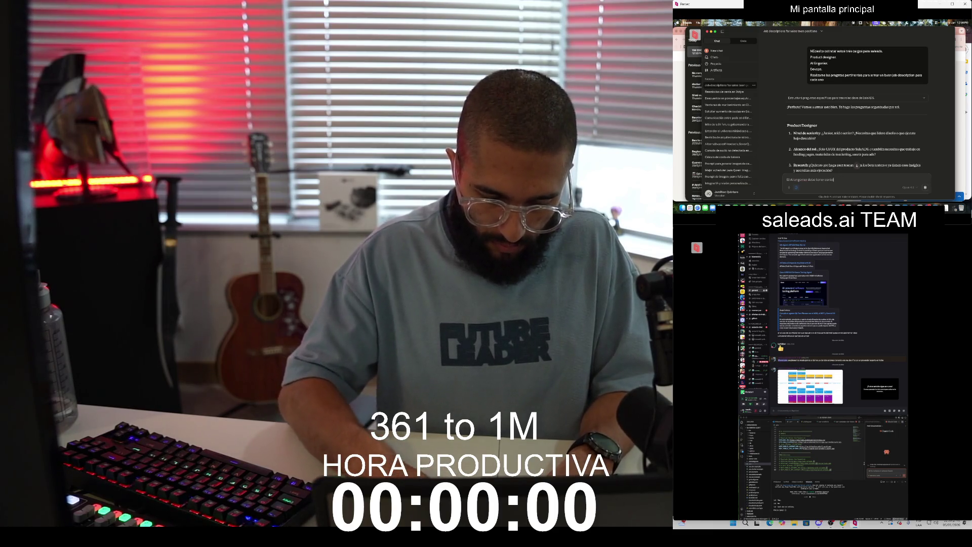
type(" agentes")
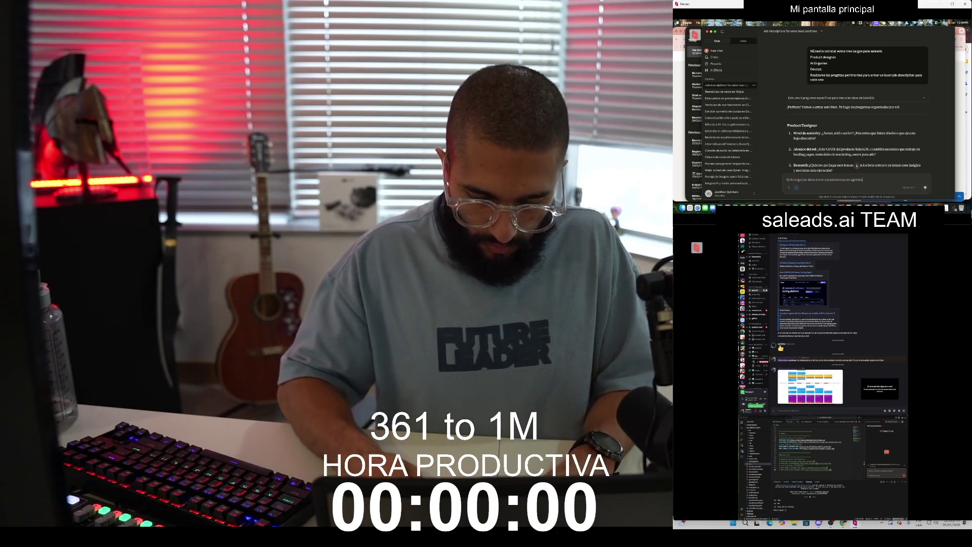
type(". Gen")
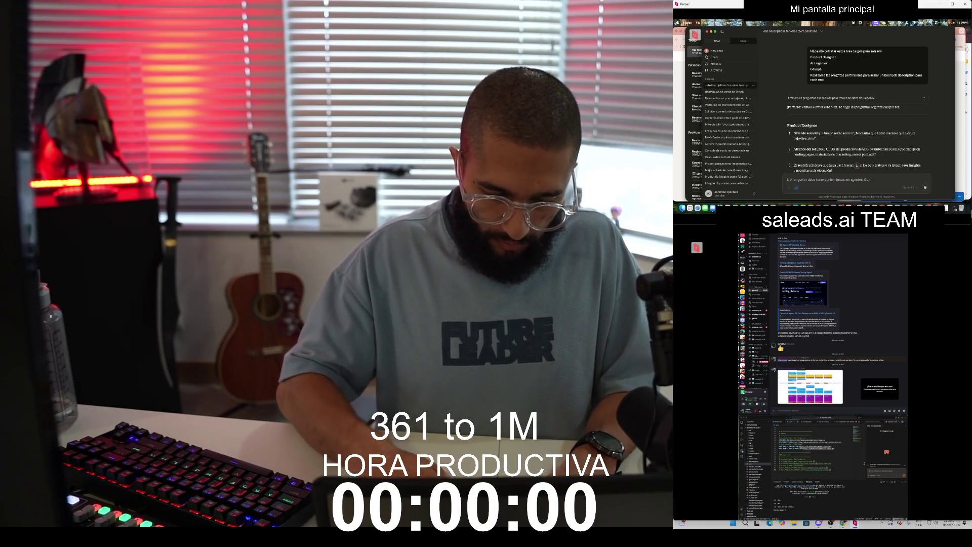
type(" AI. Gohe")
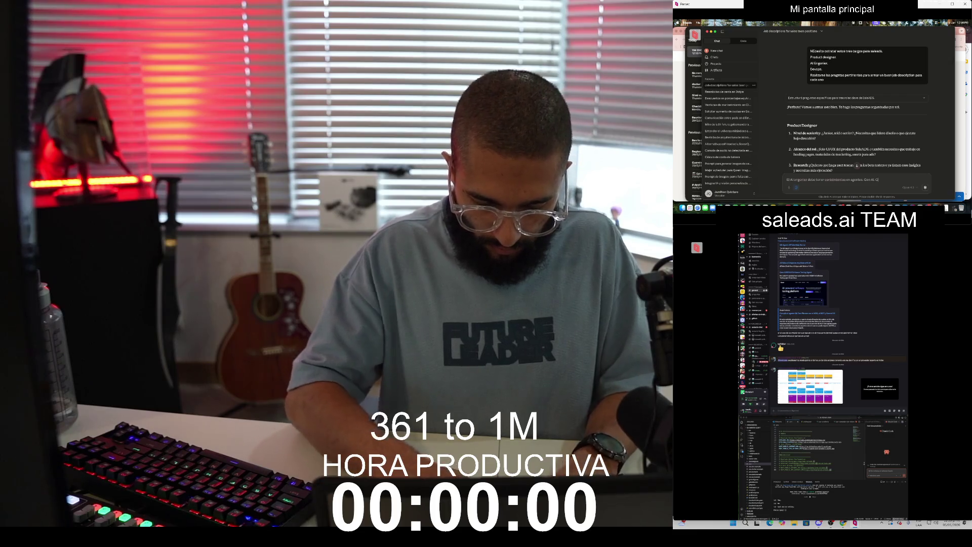
Step: Add image and video experience and a strong ML background to the AI engineer requirements
key("BackSpace")
key("BackSpace")
key("BackSpace")
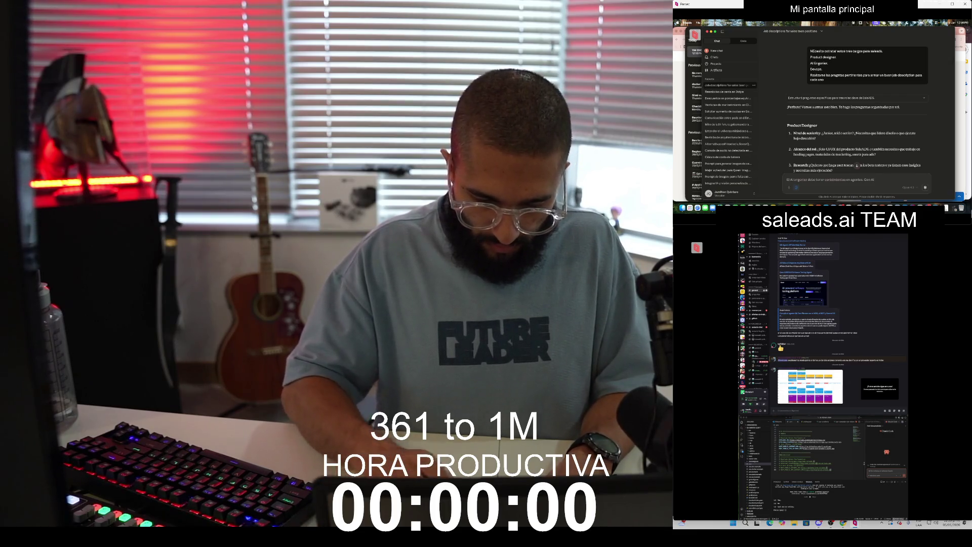
type(". Haber t")
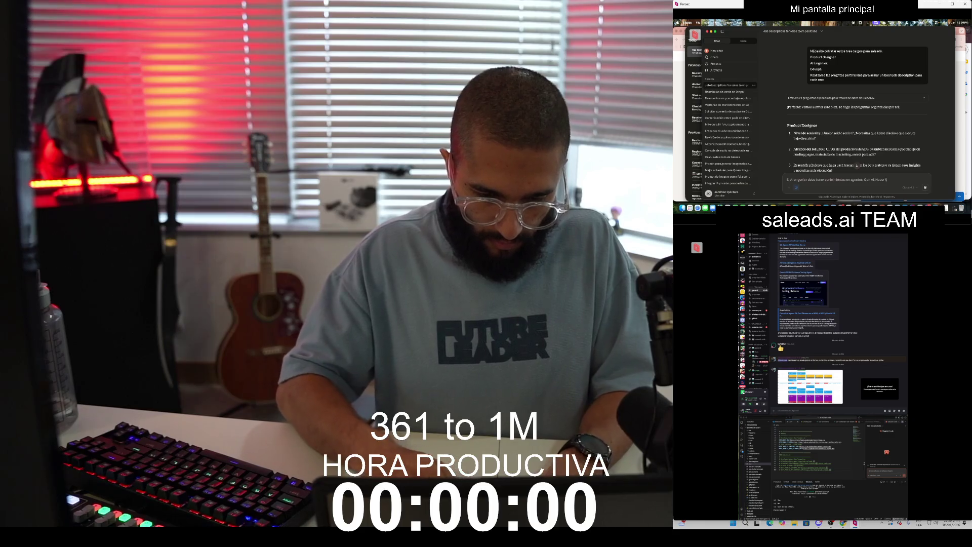
type("rabajado con imagenes y")
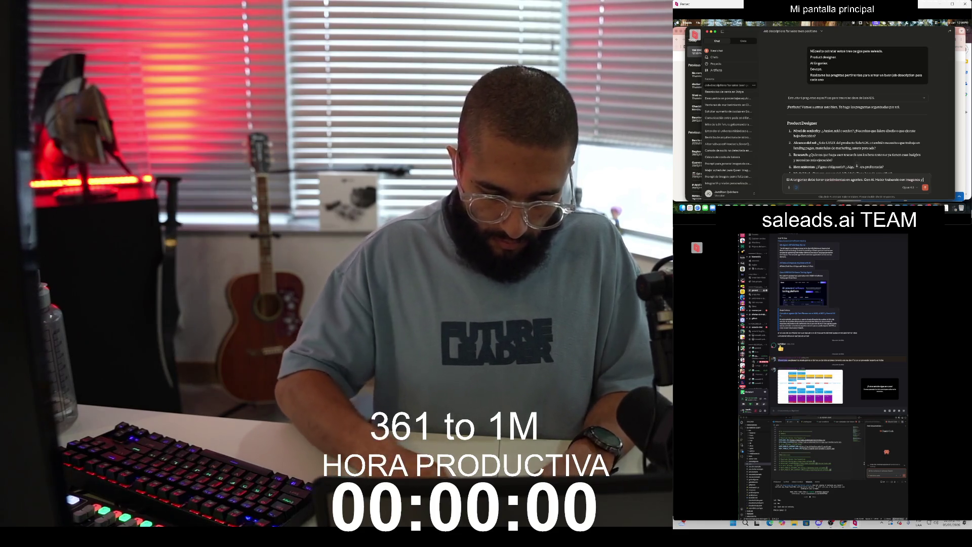
type(" videos.")
key("shift+Return")
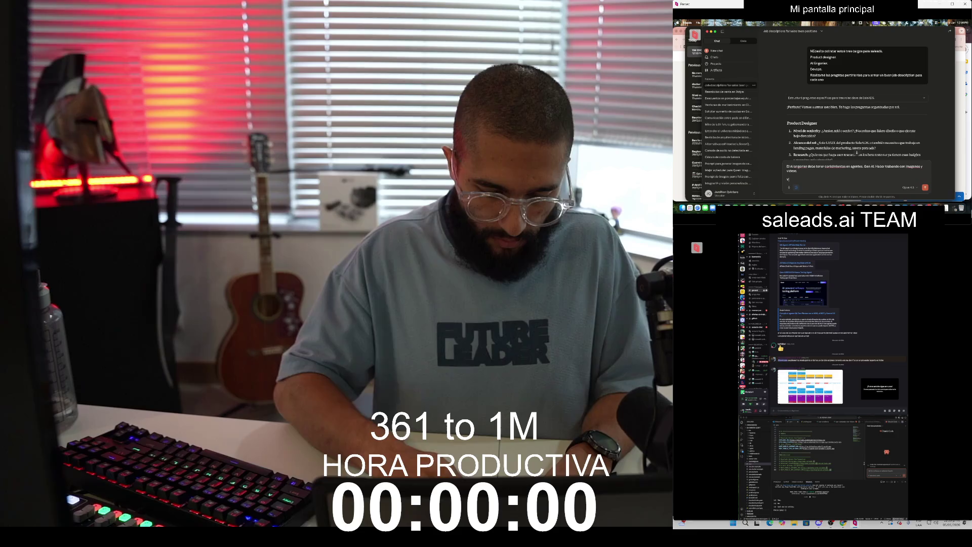
type("Y mu")
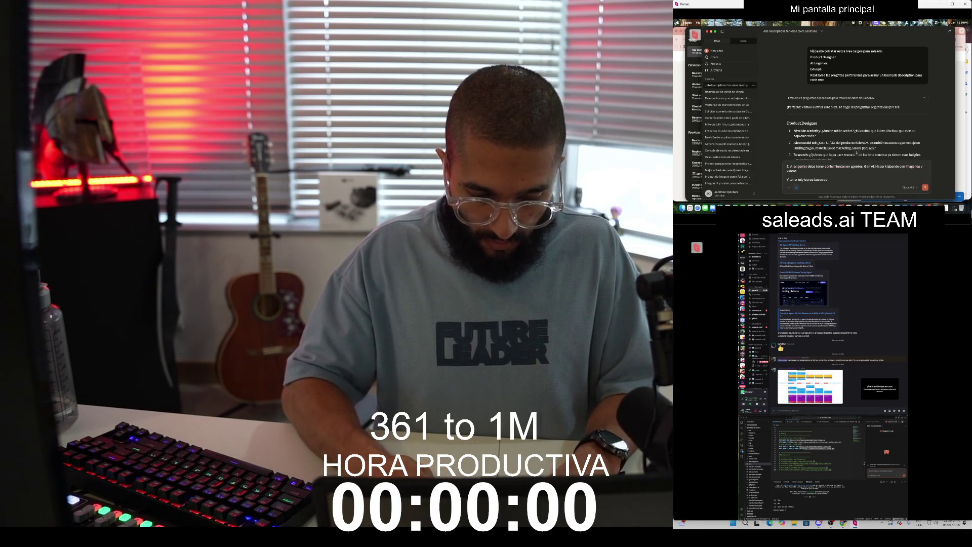
type("ML")
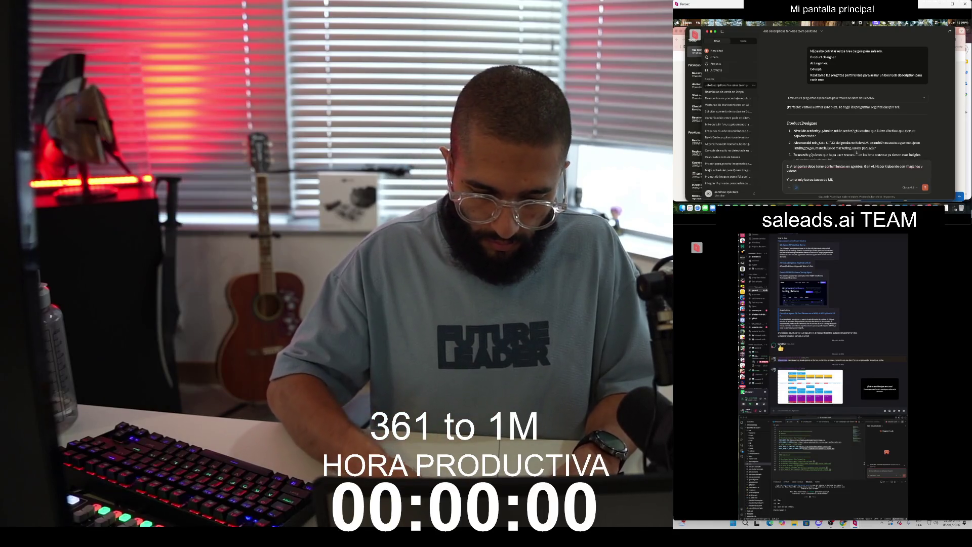
type(" ojala venga")
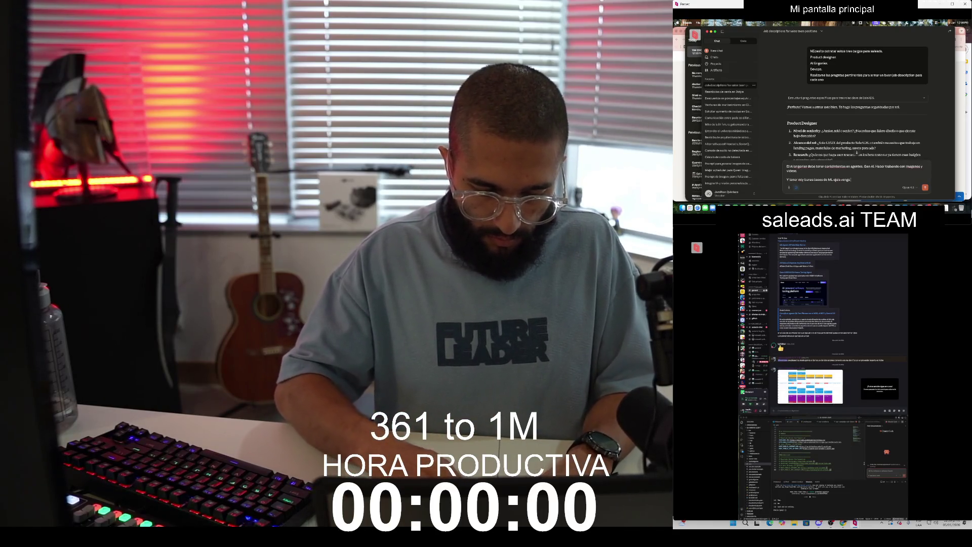
type(" del mundo de ML.")
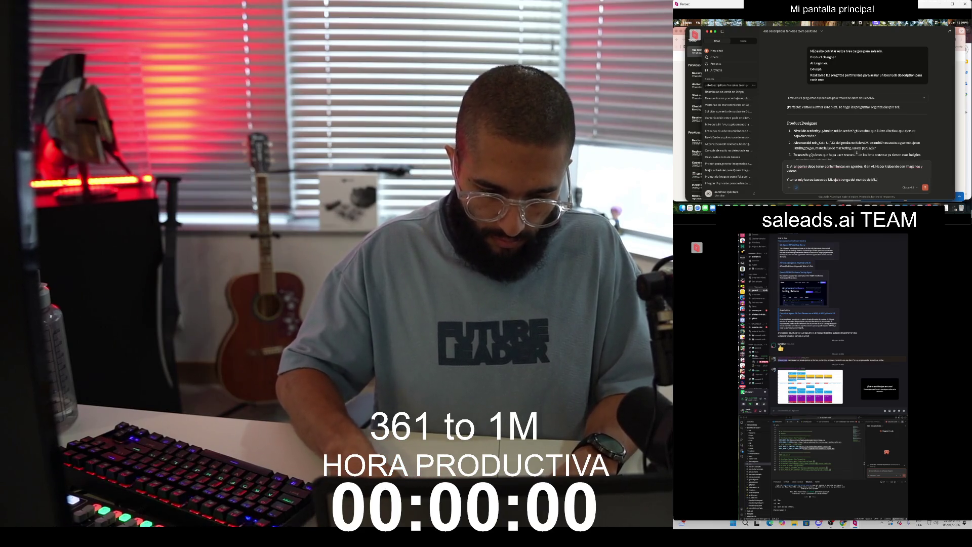
key("shift+Return")
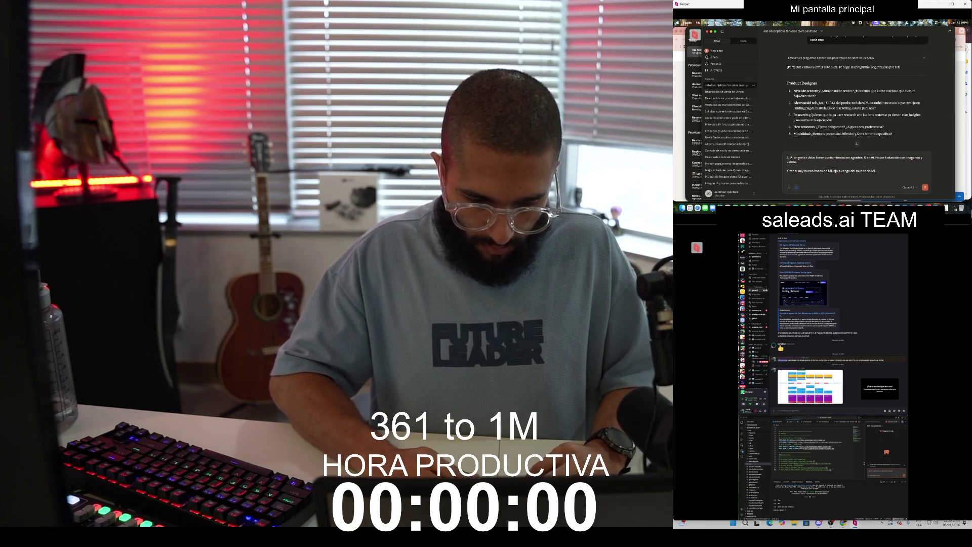
Step: Write answer 1 (senior, leads design) and answer 2 (align with the creative and innovation directors)
type("1. s")
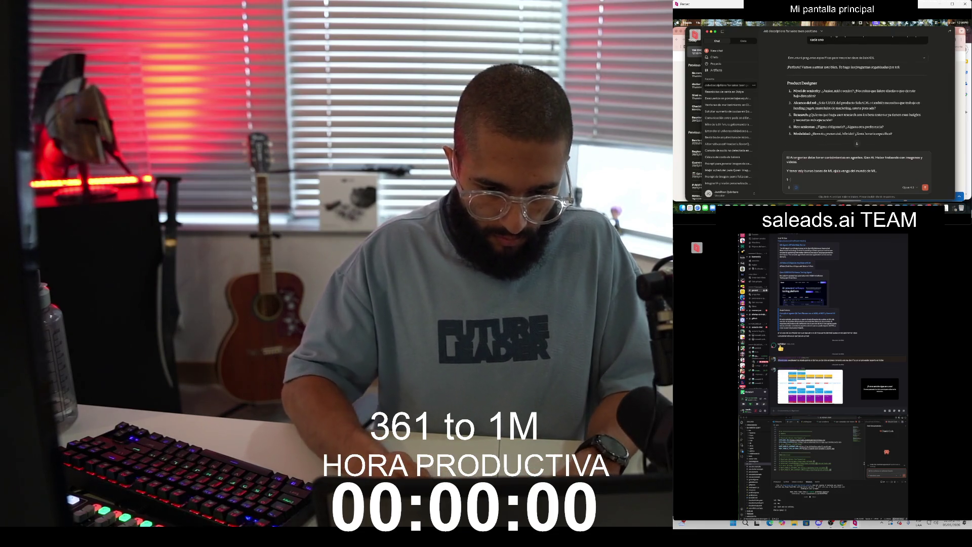
type("enior")
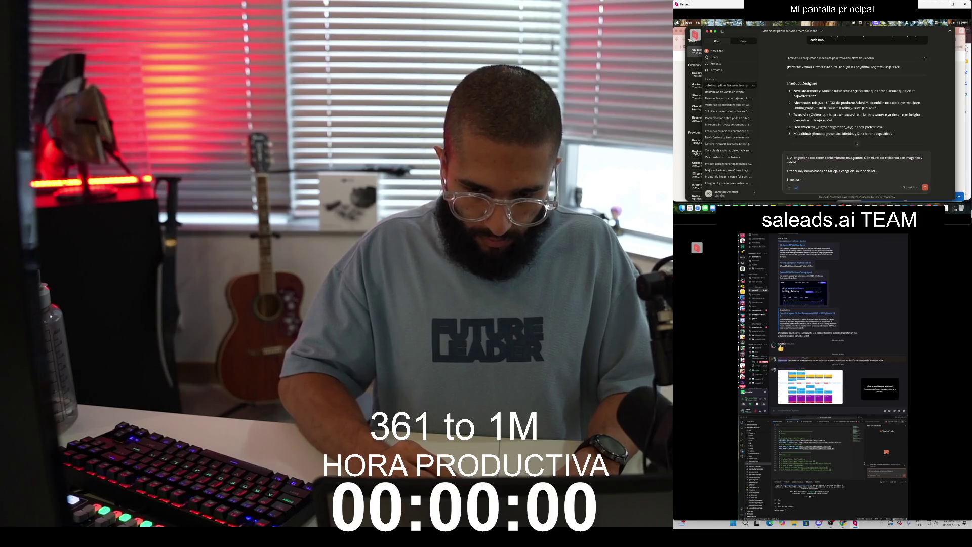
type("- Debe")
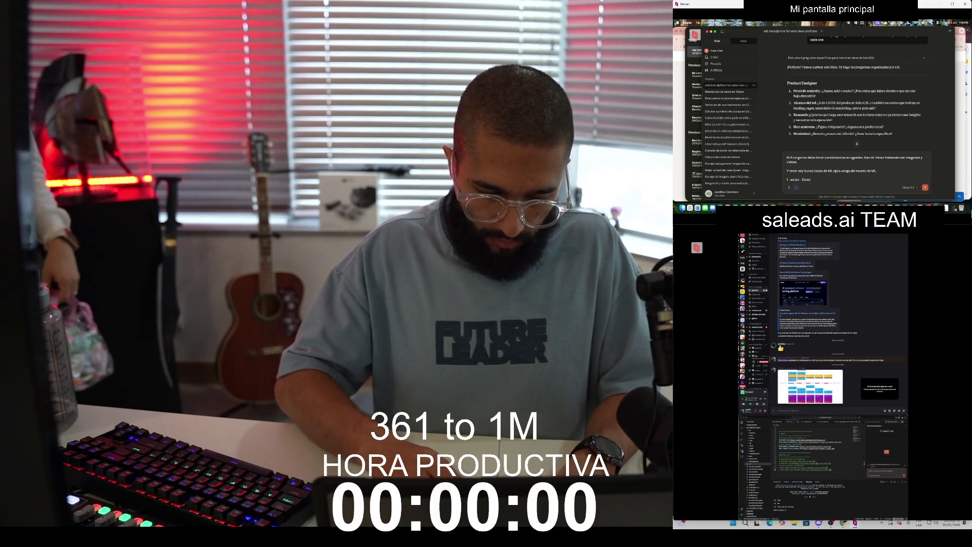
type(" liderar diseño.")
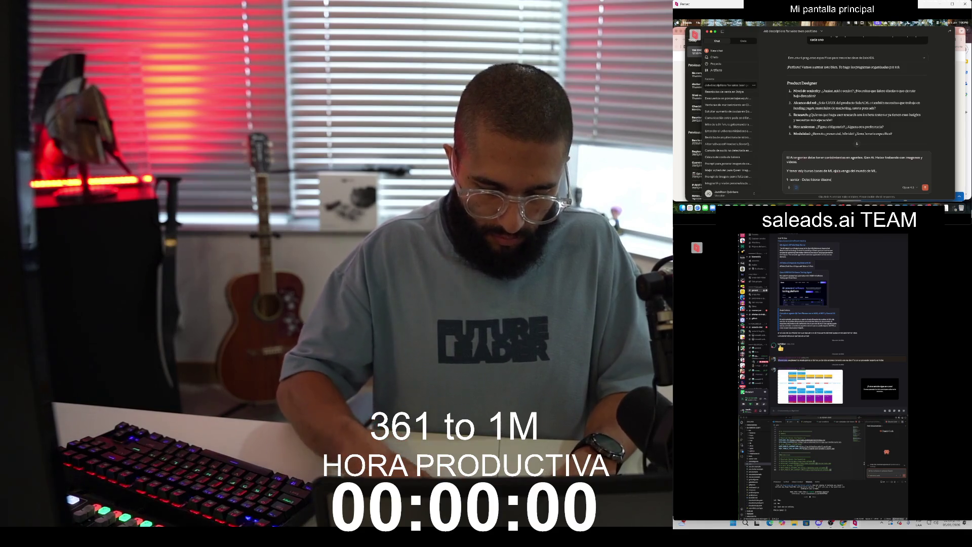
key("shift+Return")
type("2-")
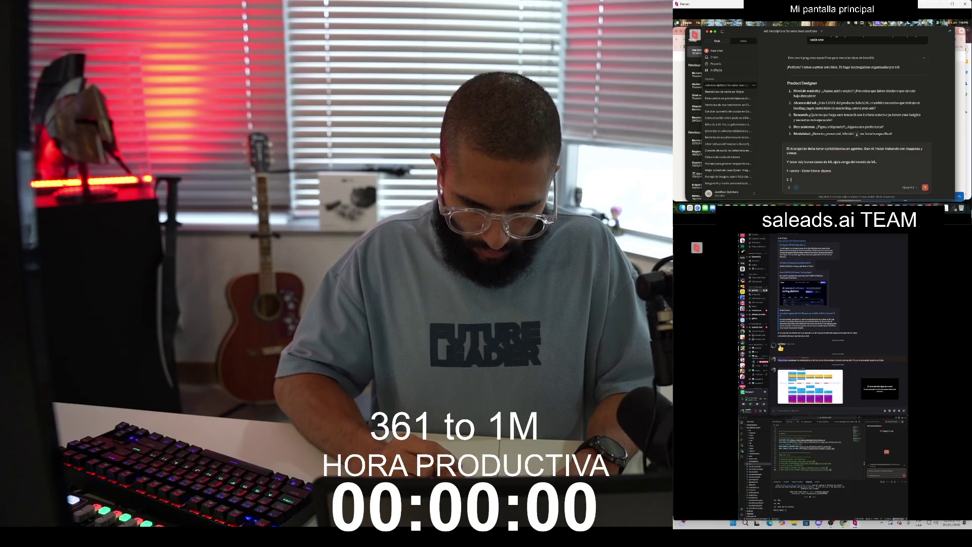
type("o producto obe")
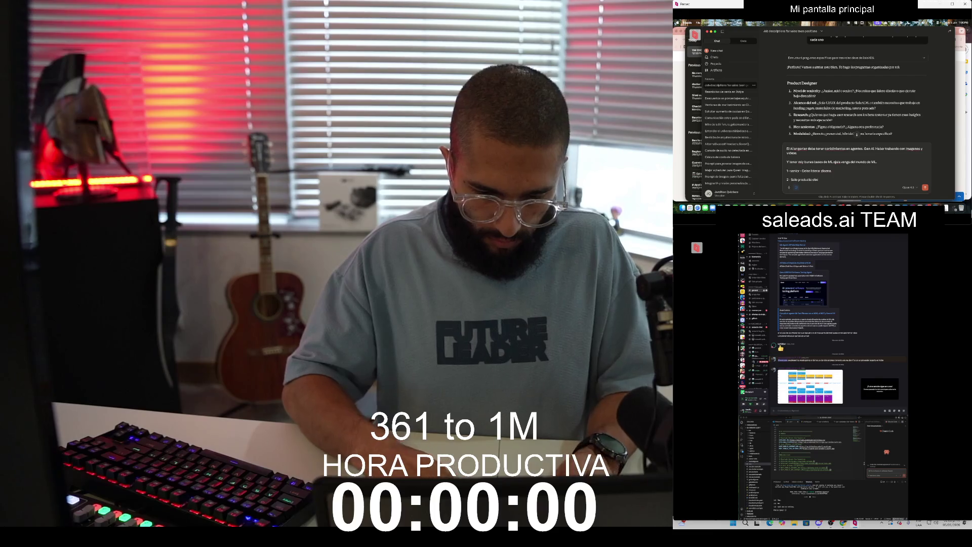
key("BackSpace")
key("BackSpace")
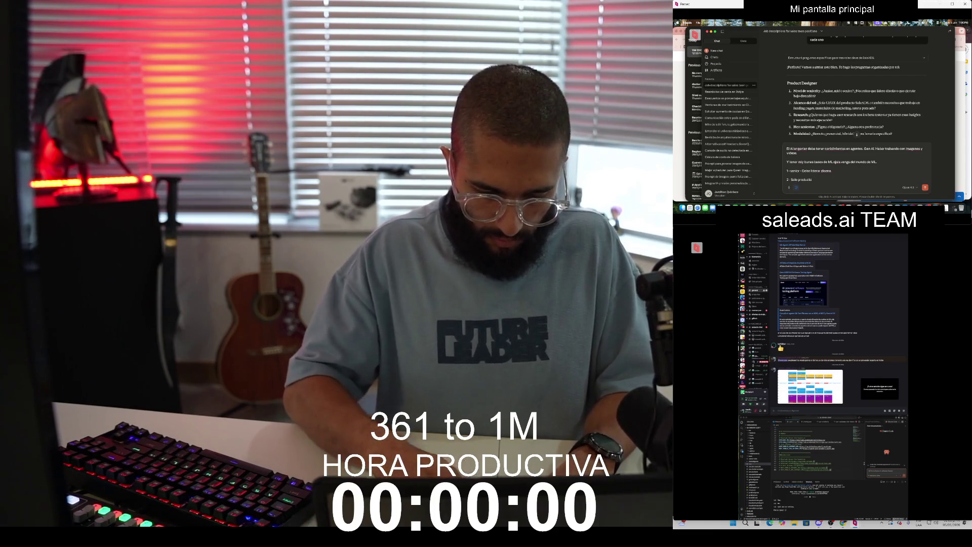
type("dale alinearse c")
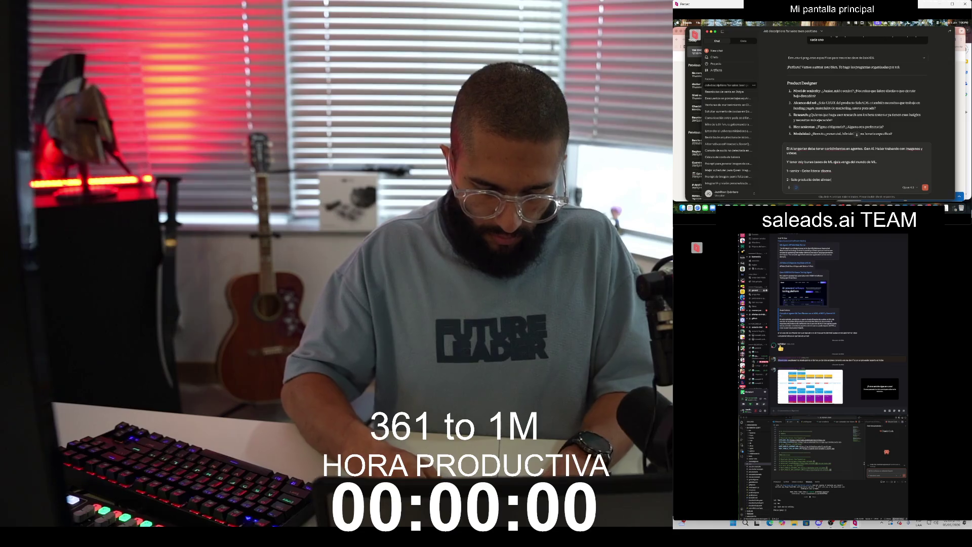
type("on ")
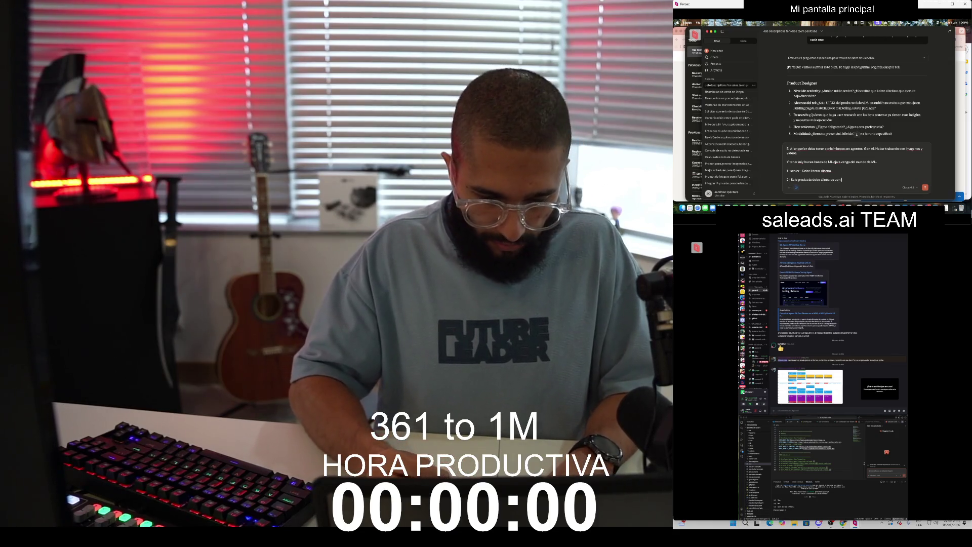
type("el director de c")
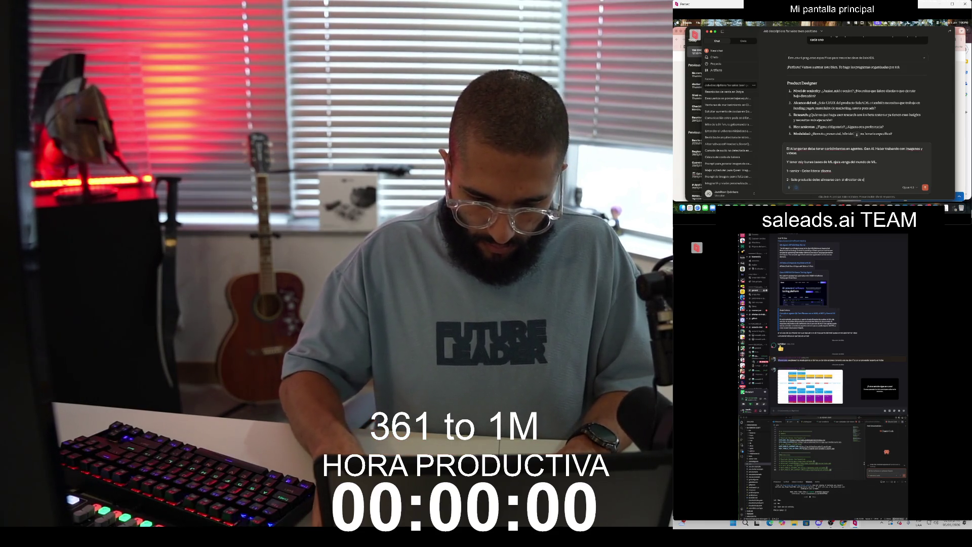
key("BackSpace")
key("BackSpace")
key("BackSpace")
key("BackSpace")
type("creativo")
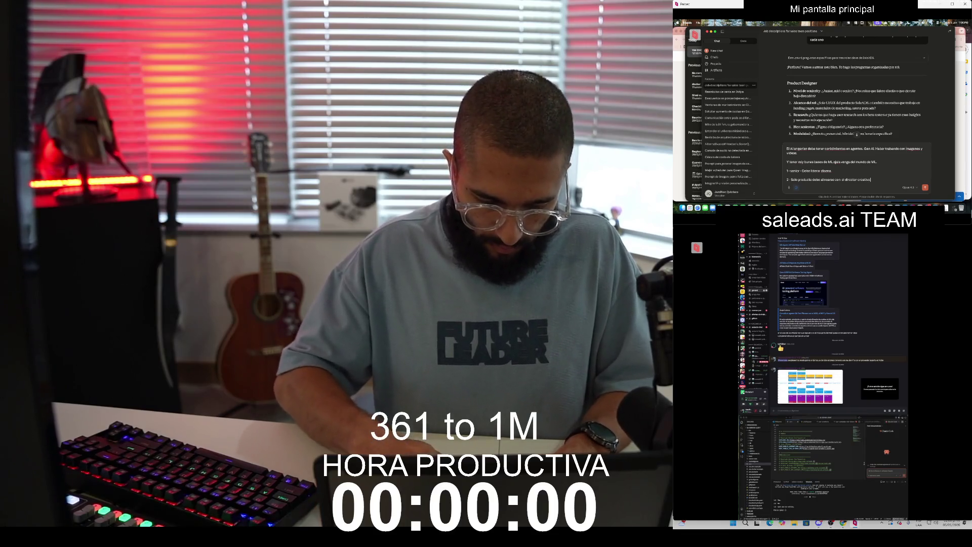
type(" respecto a marc")
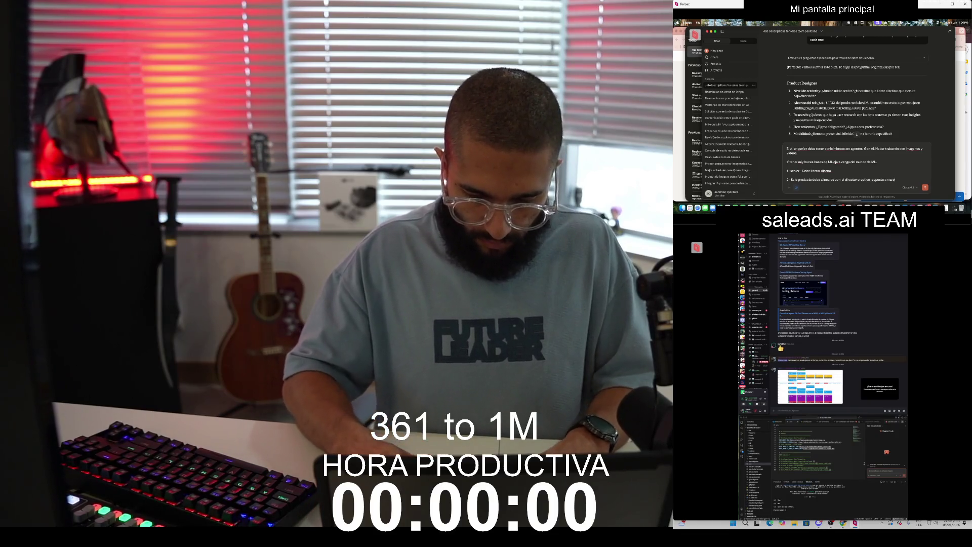
type("a y el director de")
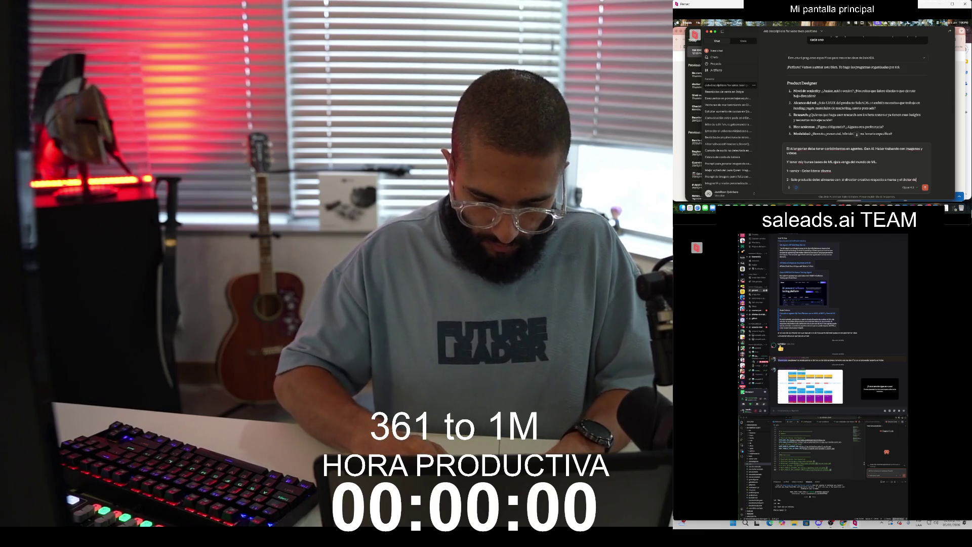
type(" innovacion par")
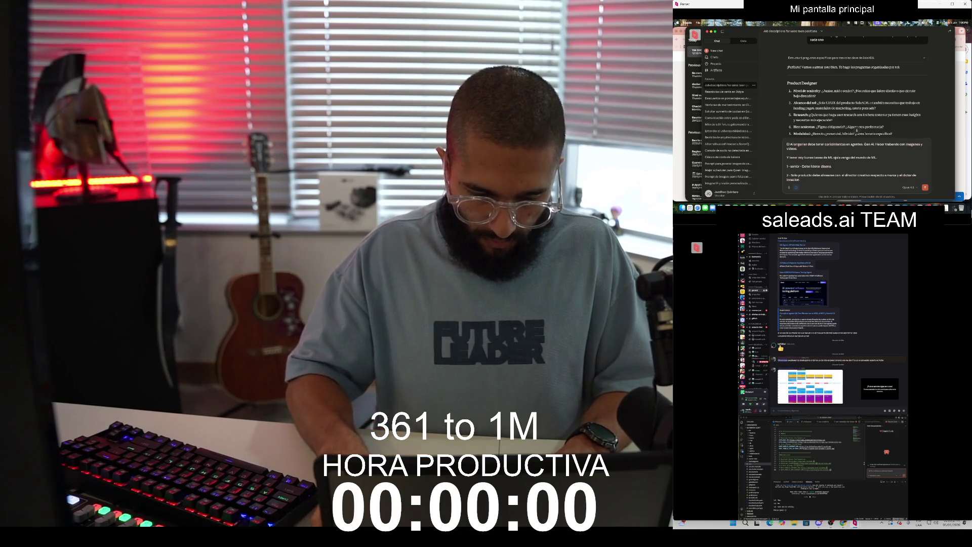
Step: Write Product Designer answer 3 on execution focus
key("shift+Return")
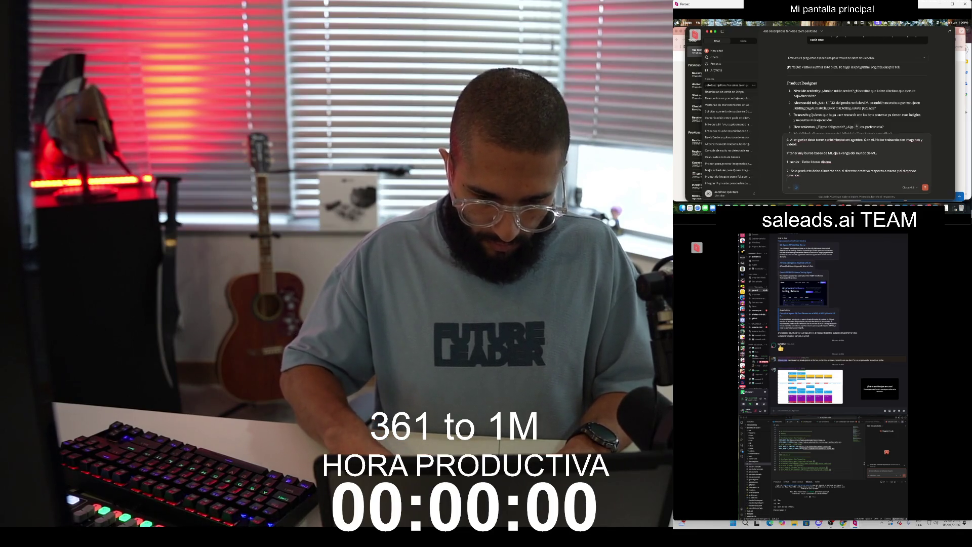
type("3 -")
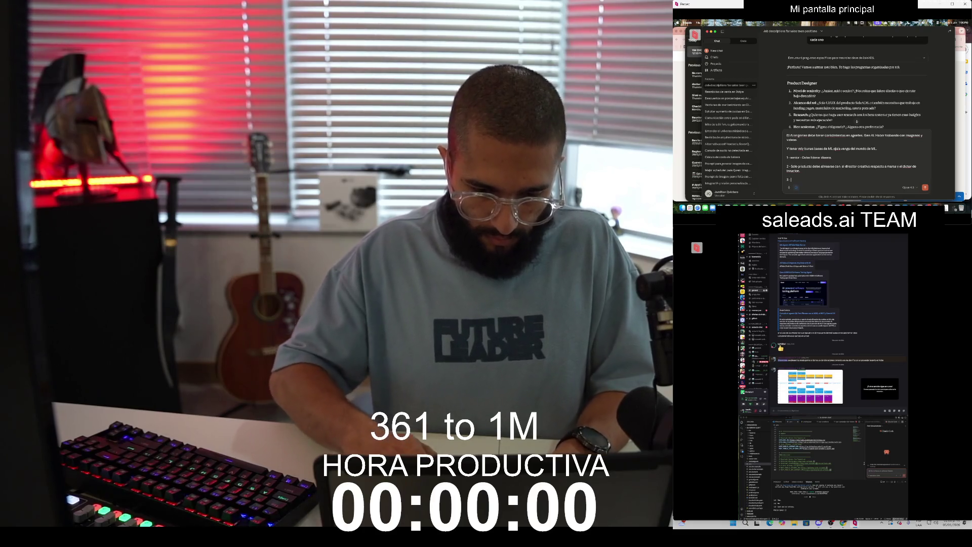
scroll(856, 101, "down", 1)
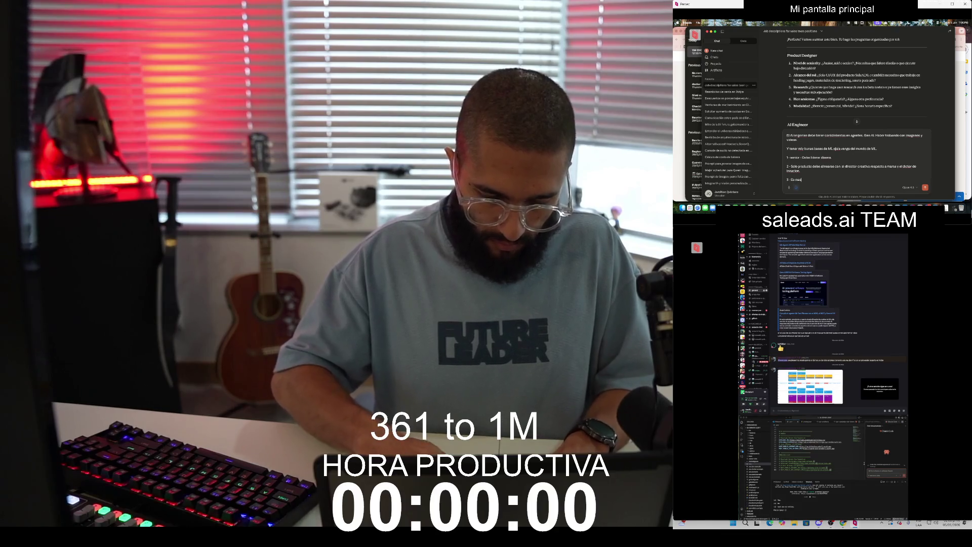
type(" ejecucion aunque")
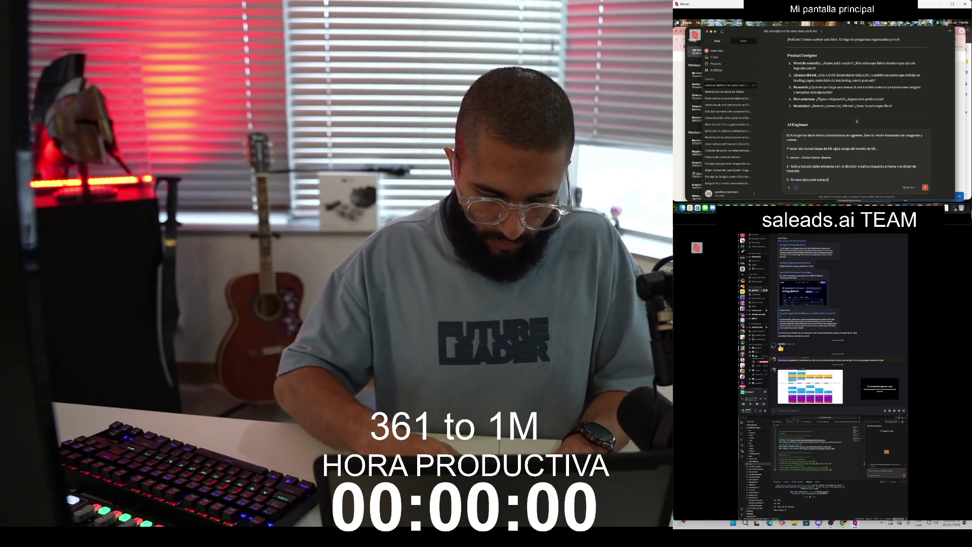
type("mien")
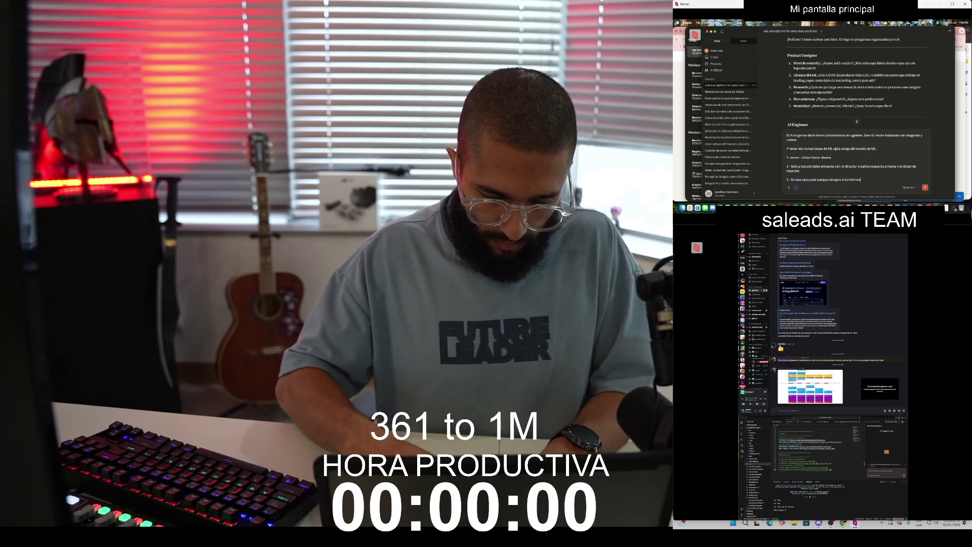
type("to deevas ai")
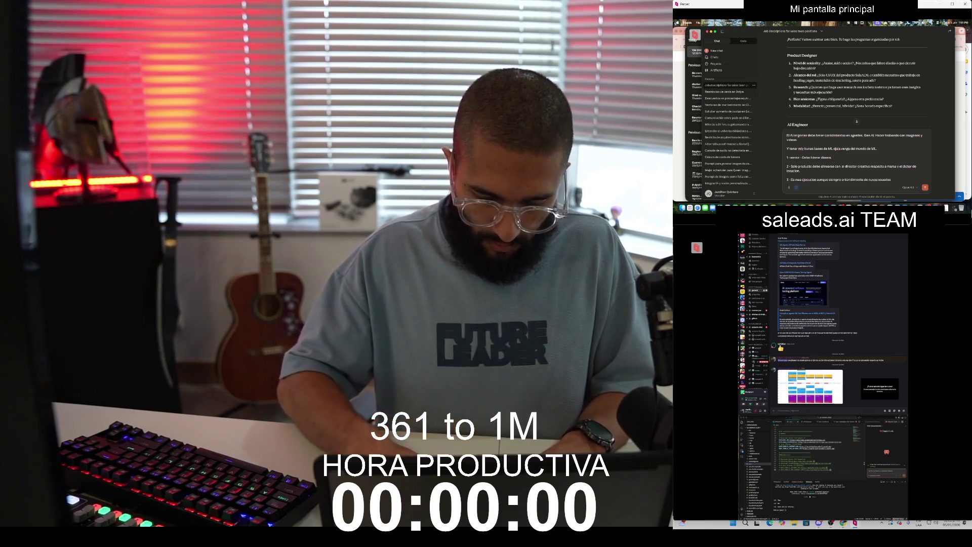
type(". Ya se")
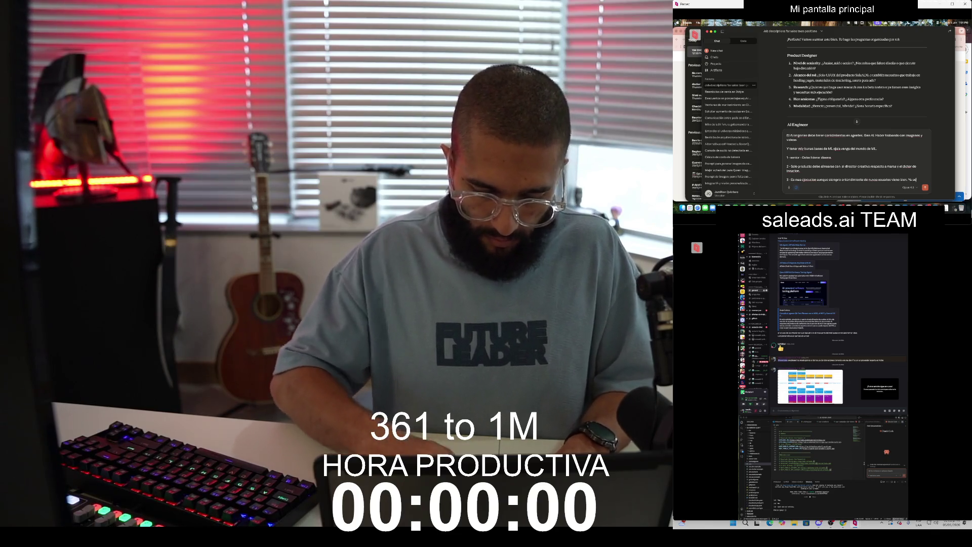
type(" nuestro public")
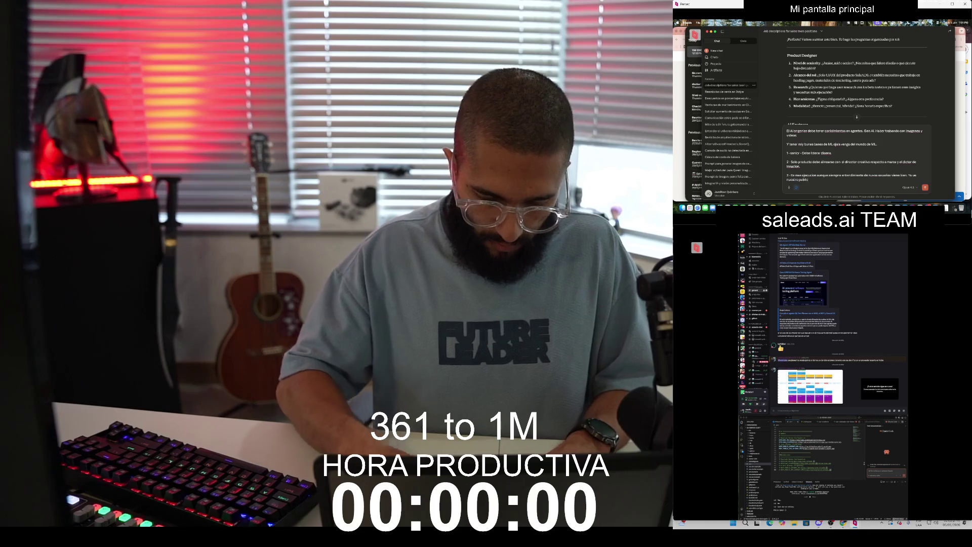
type("o de hoy y a tend")
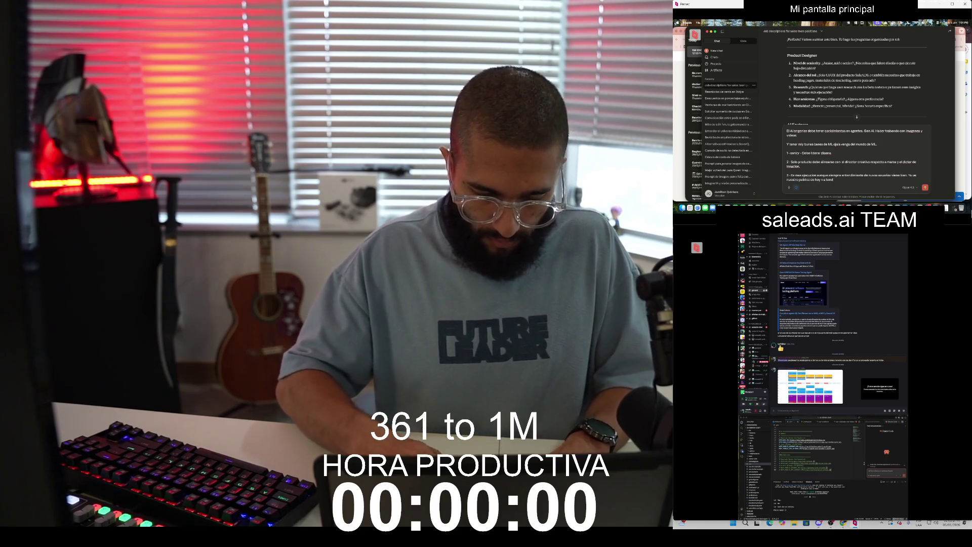
type("er a mutar.")
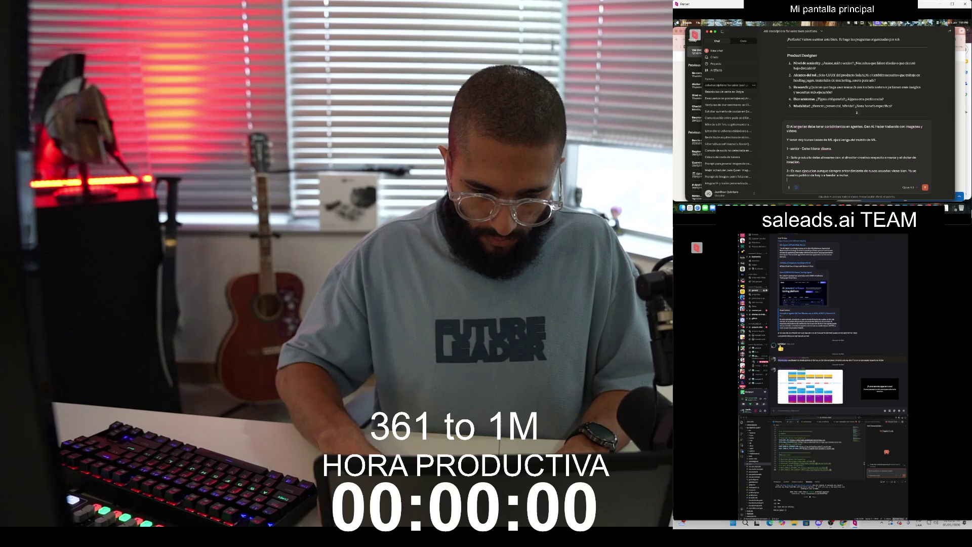
key("shift+Return")
Step: Write answer 4 on Figma and digital SaaS product experience, then begin answer 5
type("- Figma y con")
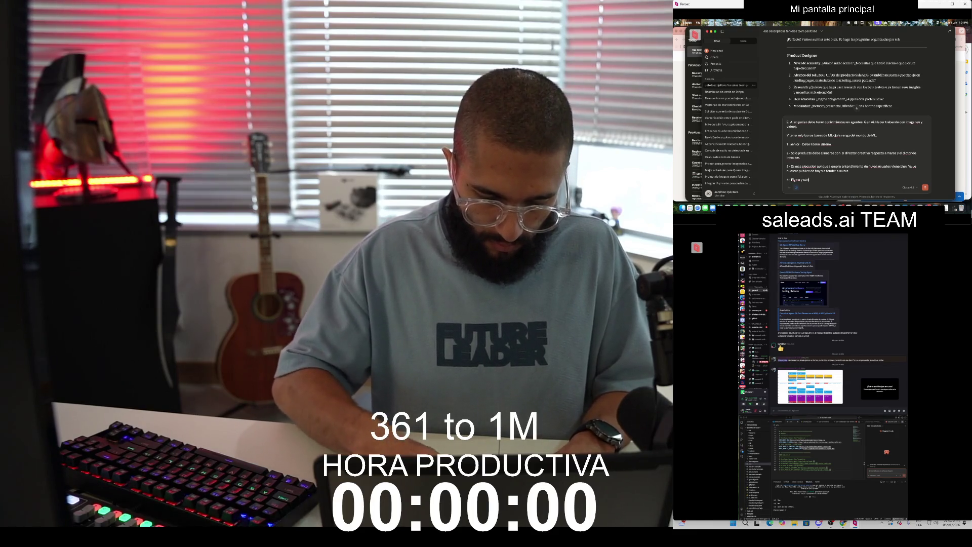
type("ocimiento en")
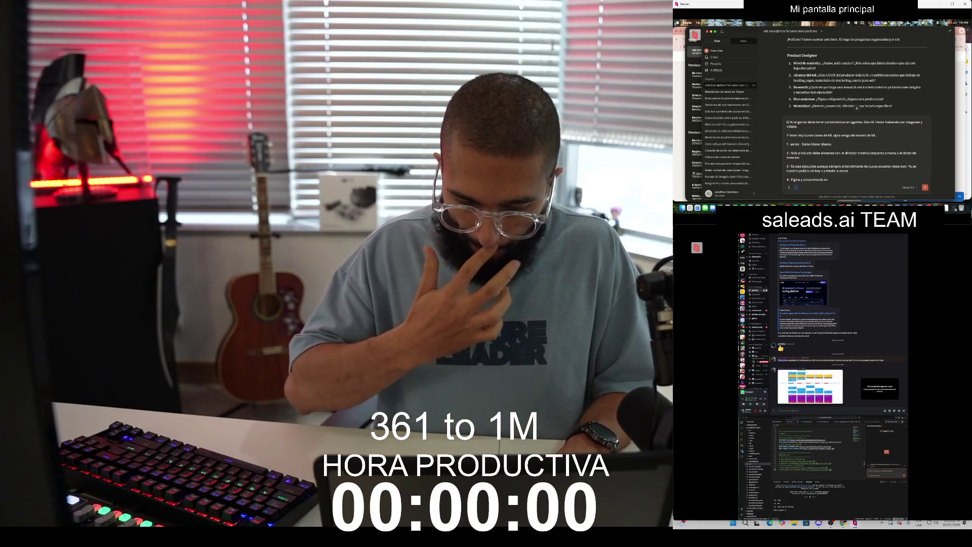
type(" construccion de producto digital")
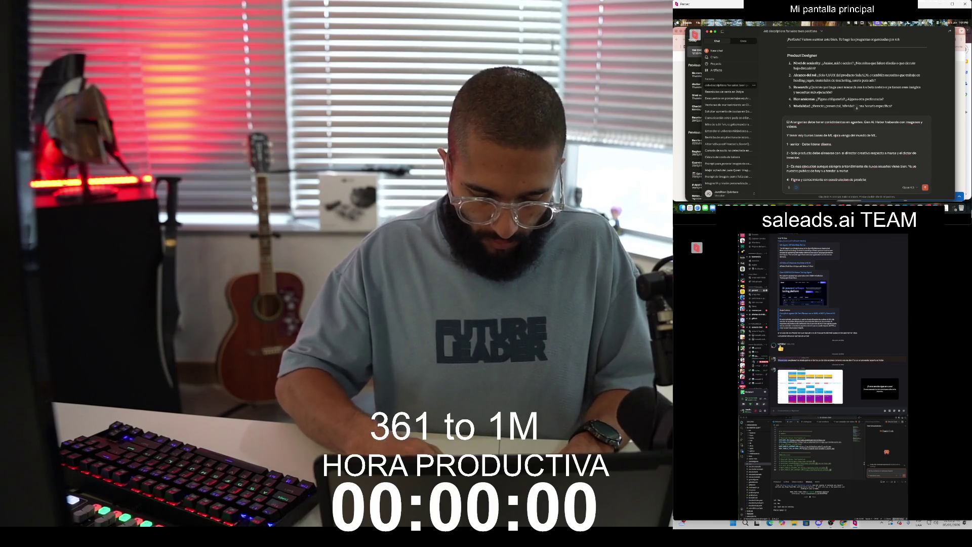
type("es.")
key("shift+Return")
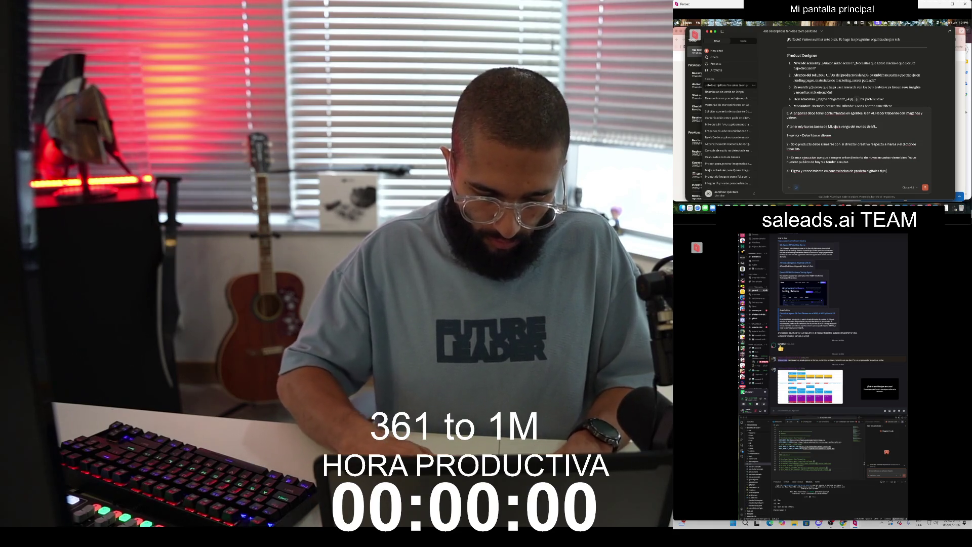
type(" Saas.")
key("shift+Return")
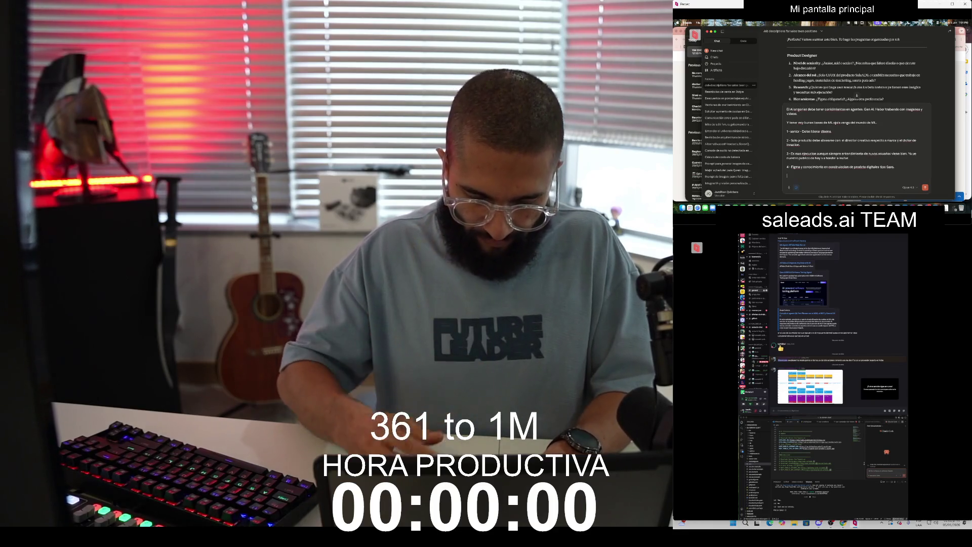
type("5 -")
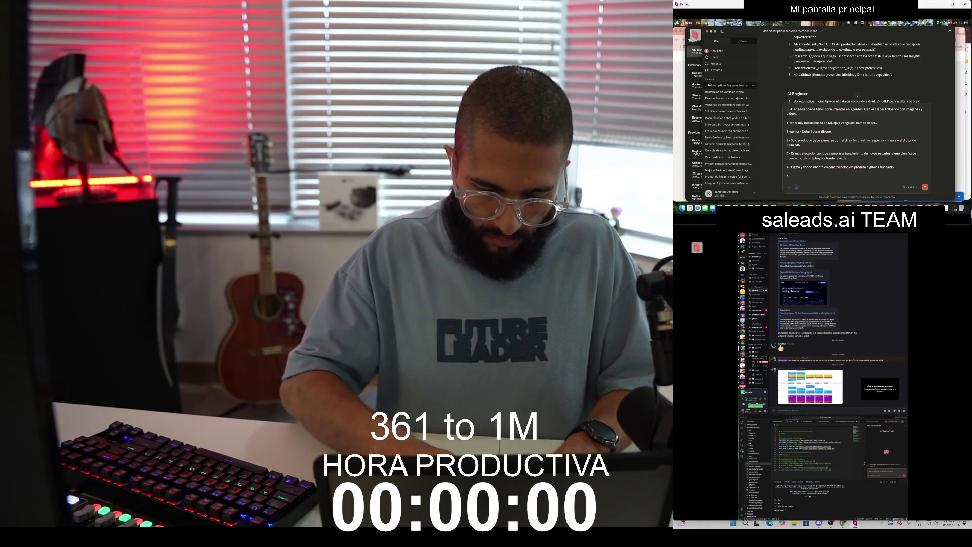
Step: Finish answer 5 on hybrid work and write answer 6 on leading critical design decisions
type("con")
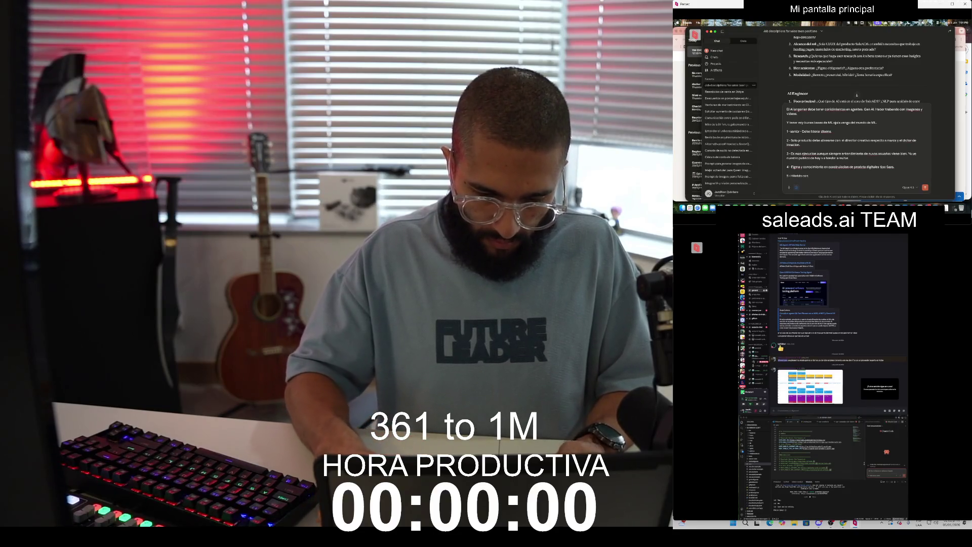
type(" negoc")
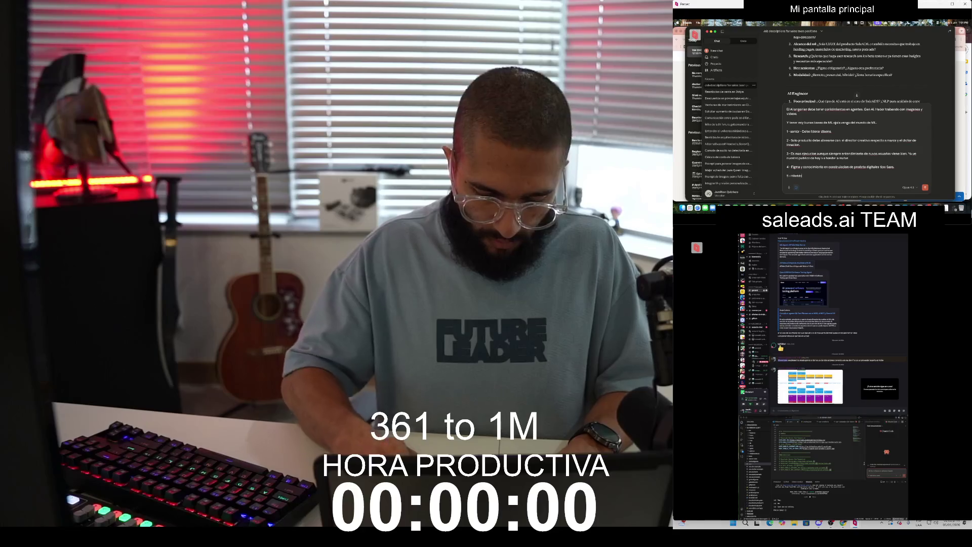
type(".")
key("shift+Return")
type("6")
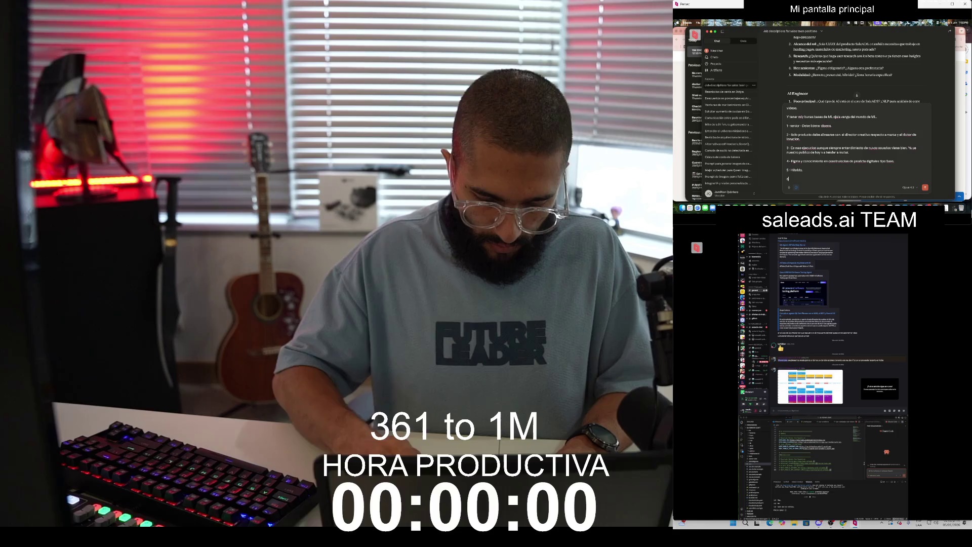
type(". Este carg")
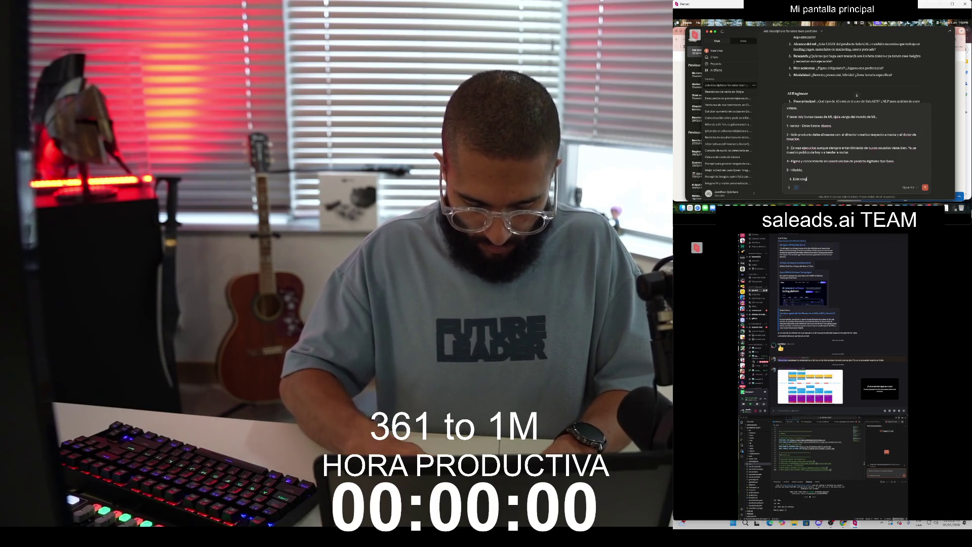
type("o va a liderar")
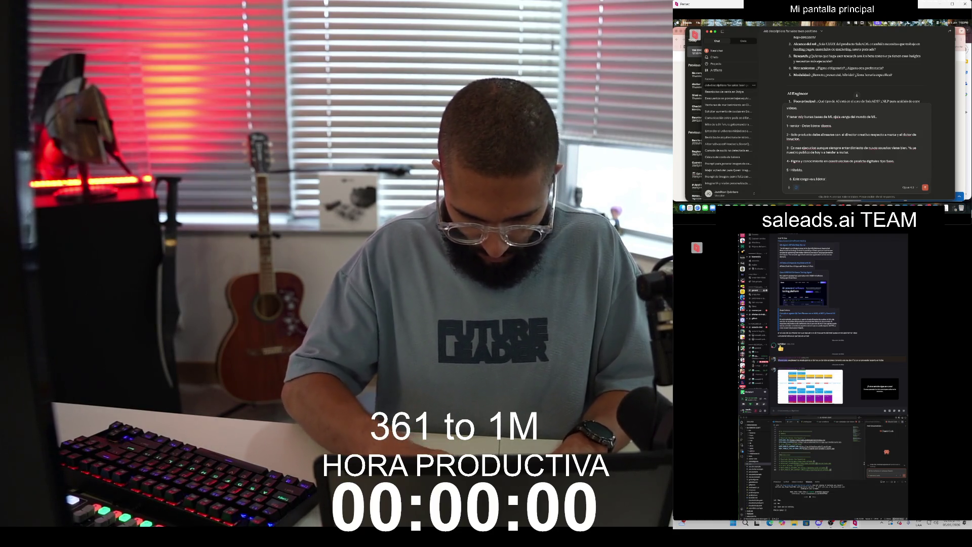
type(" y c")
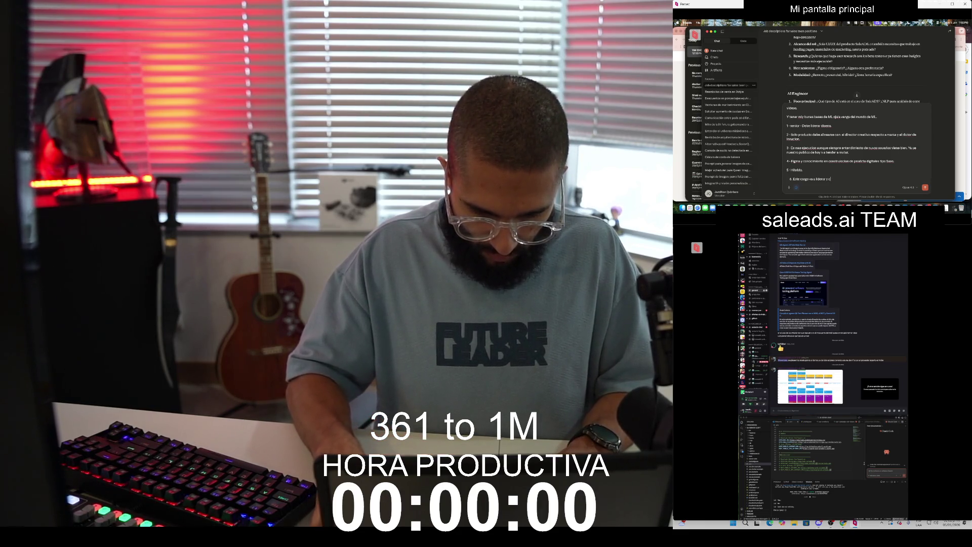
type("omandar las c")
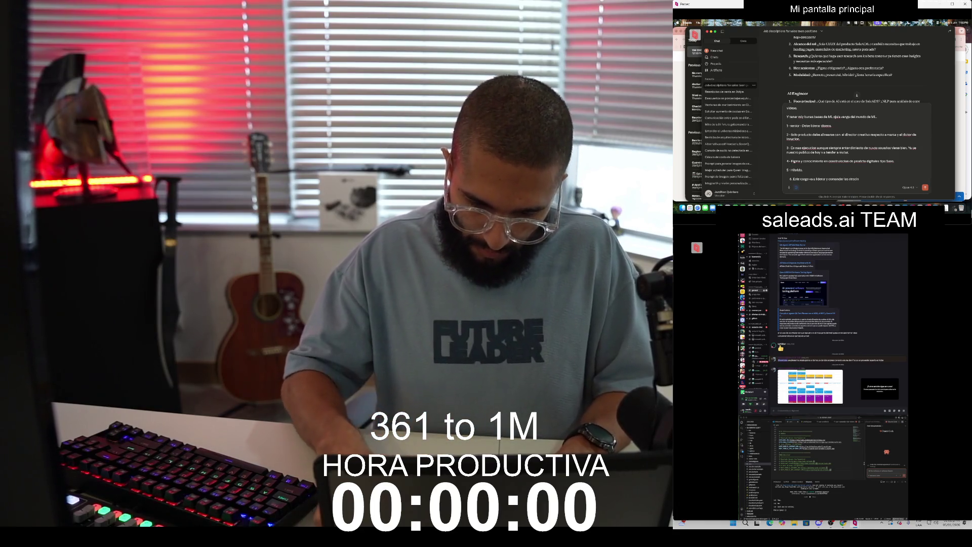
key("BackSpace")
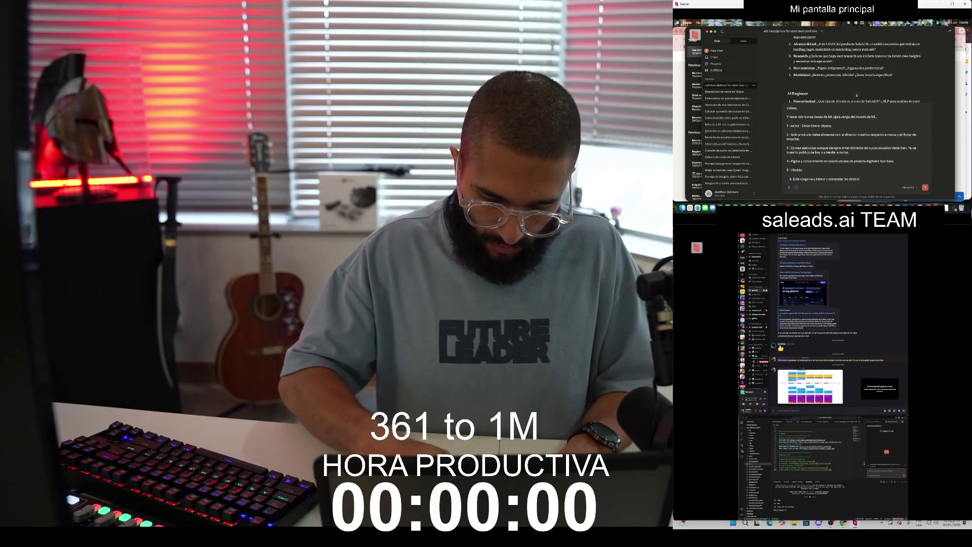
type("nes mas criticas del")
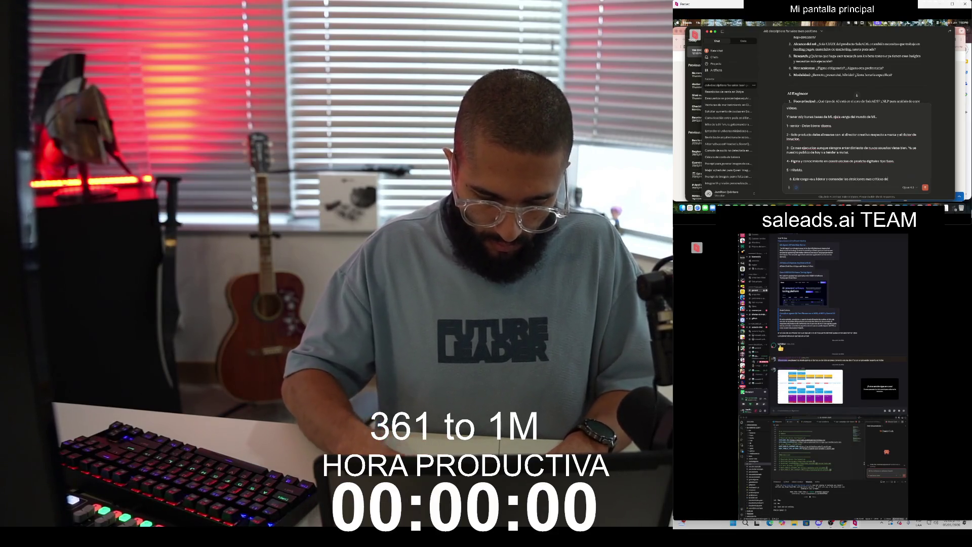
type(" sistema en c")
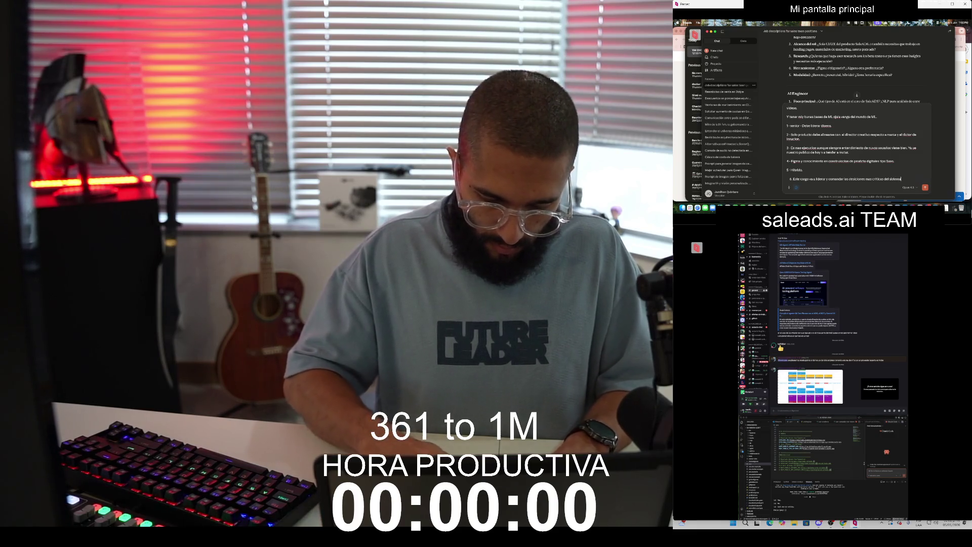
type("uanto a diseño.")
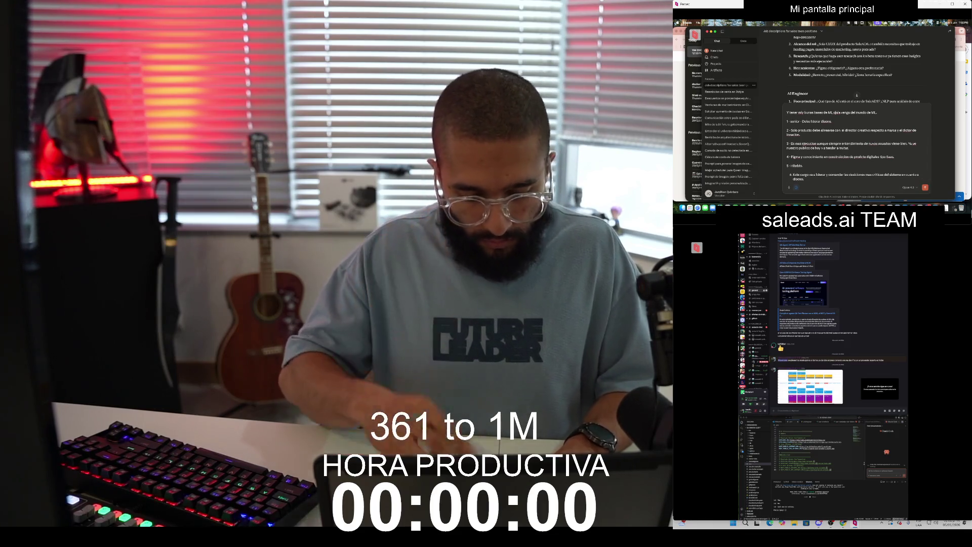
type(" Debe tener la capacidad de")
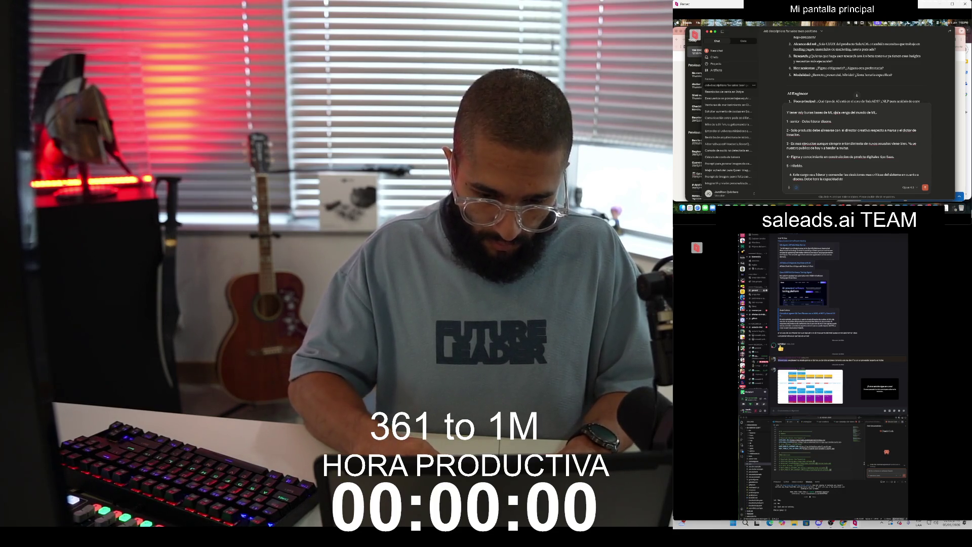
type(" aterriza")
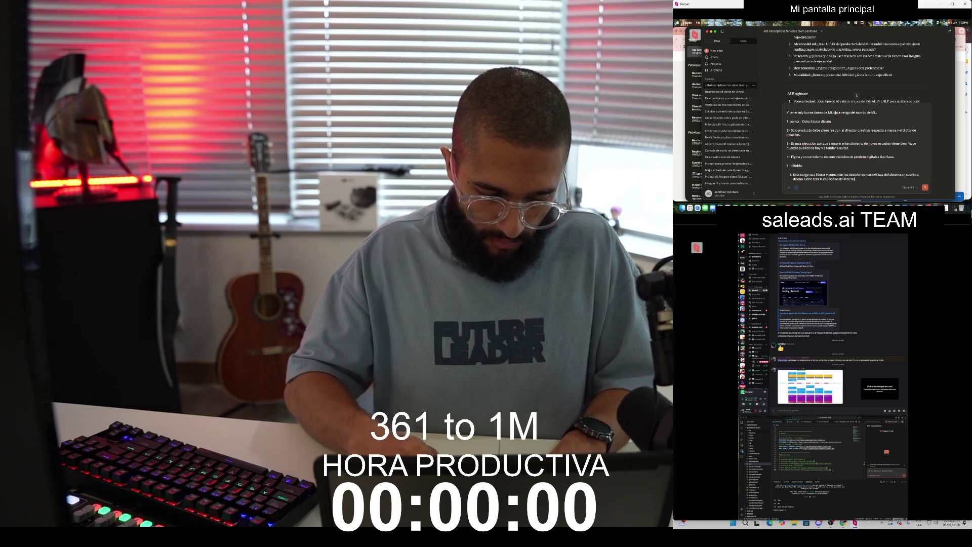
type("r ideas de creatividad e inn")
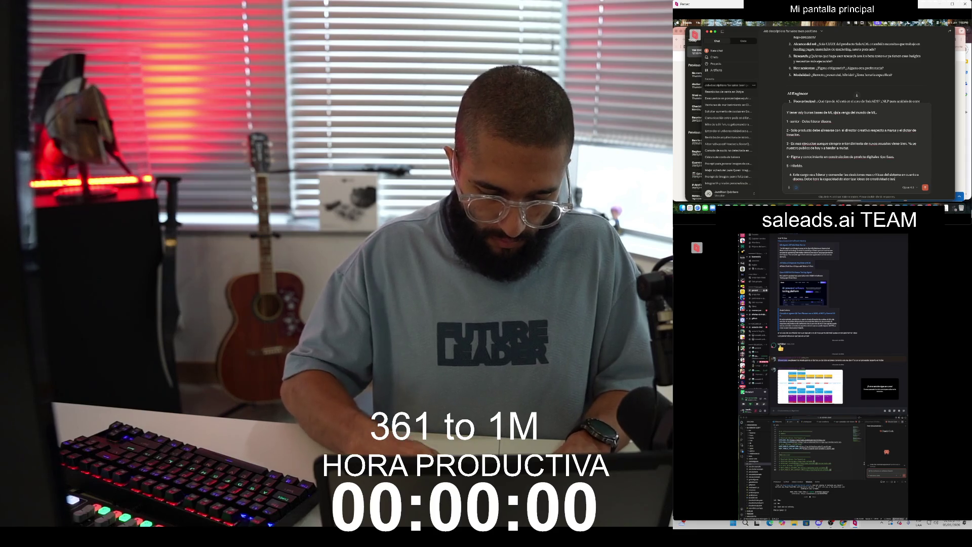
type("ov")
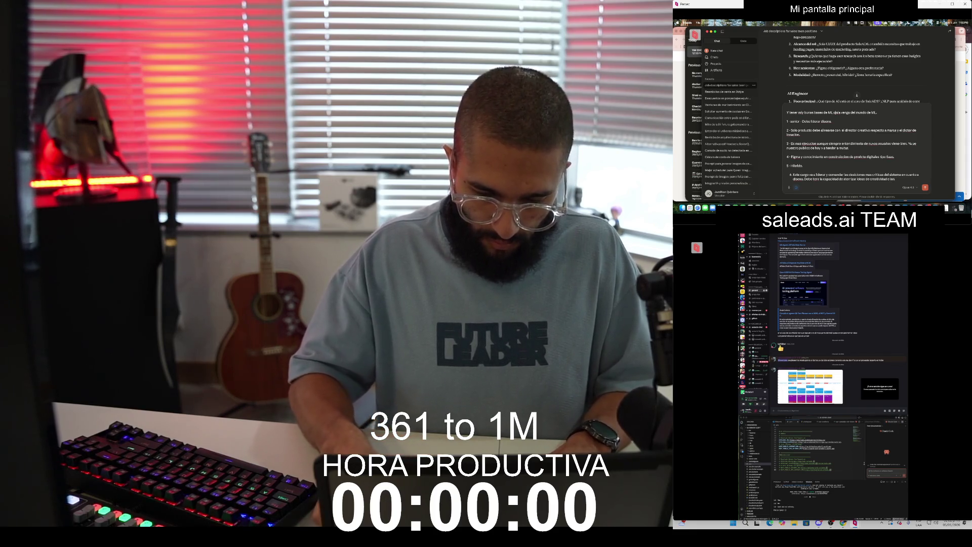
type("ación en diseños que")
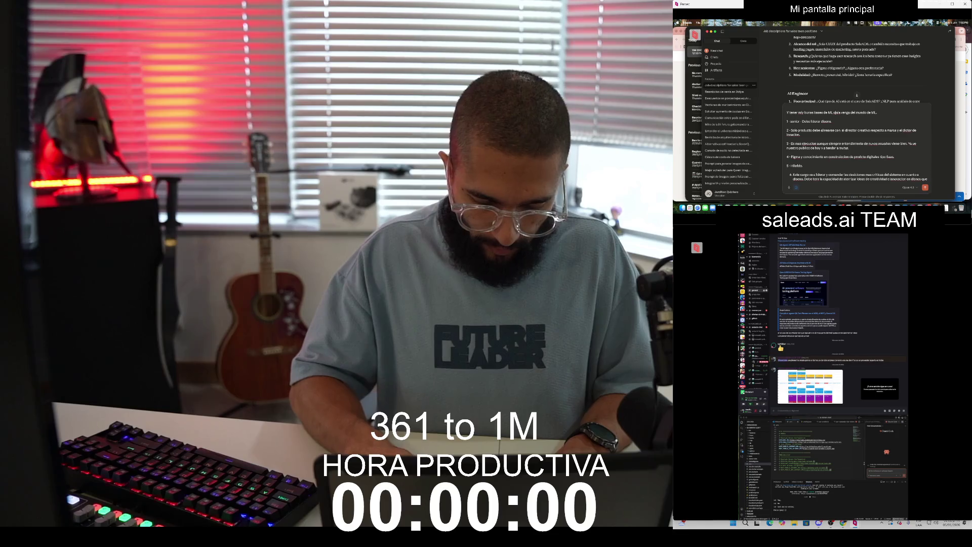
type("ceen")
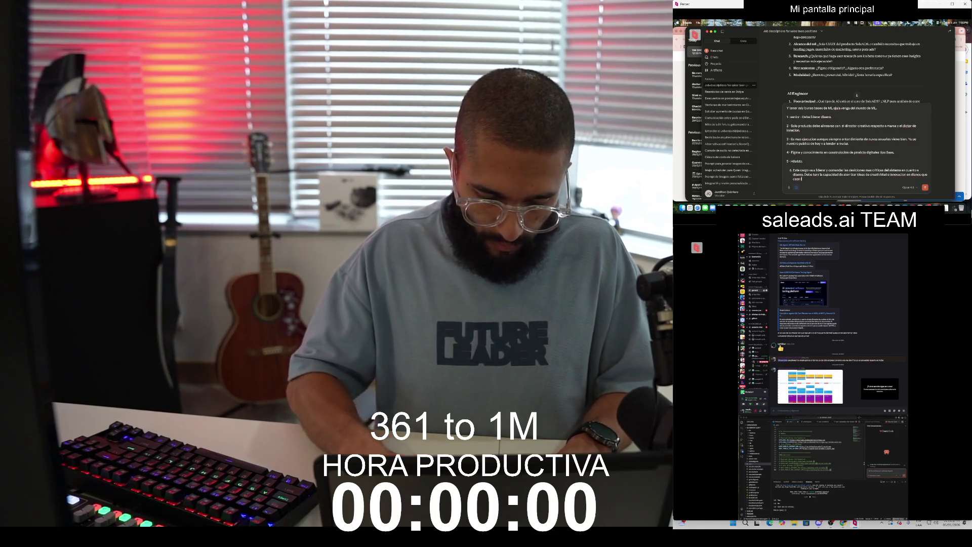
type(" la especi")
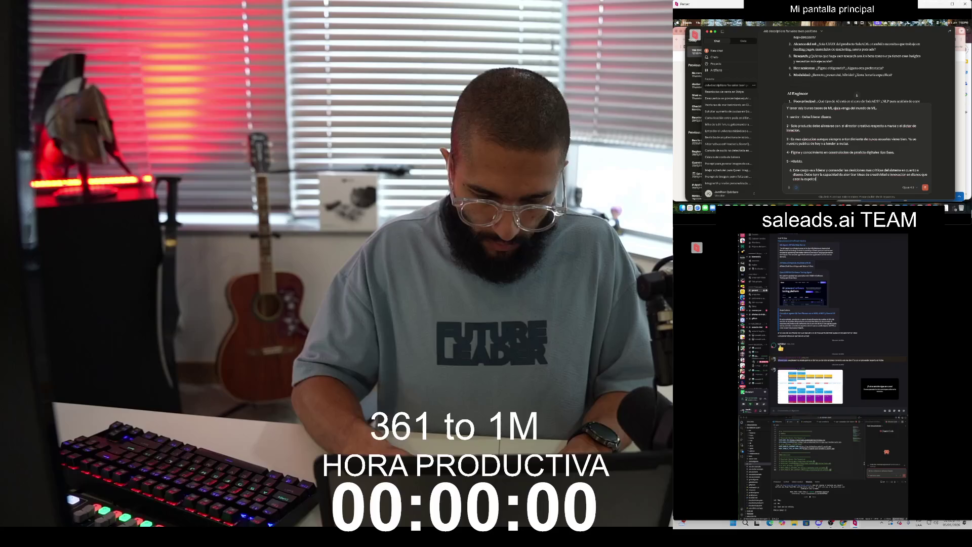
key("BackSpace")
key("BackSpace")
type("riencia")
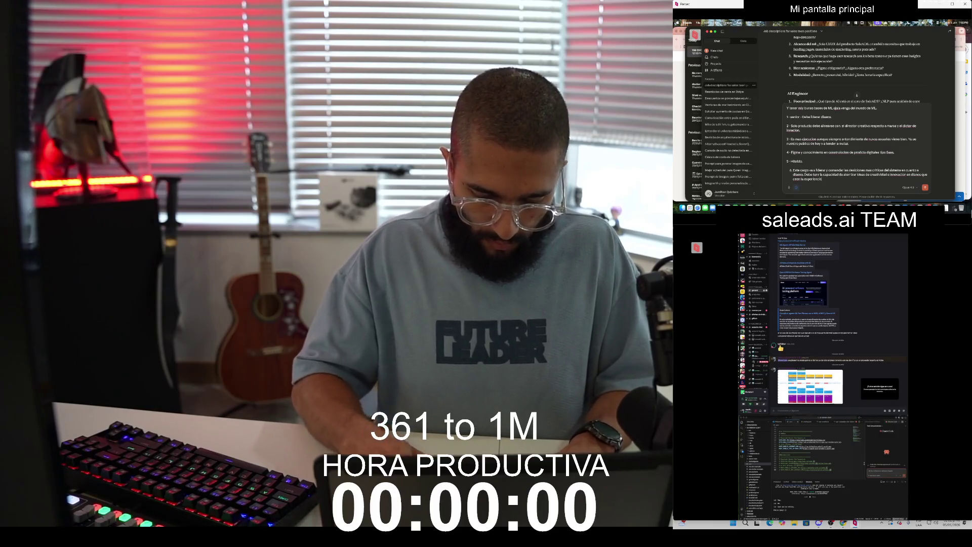
key("shift+Return")
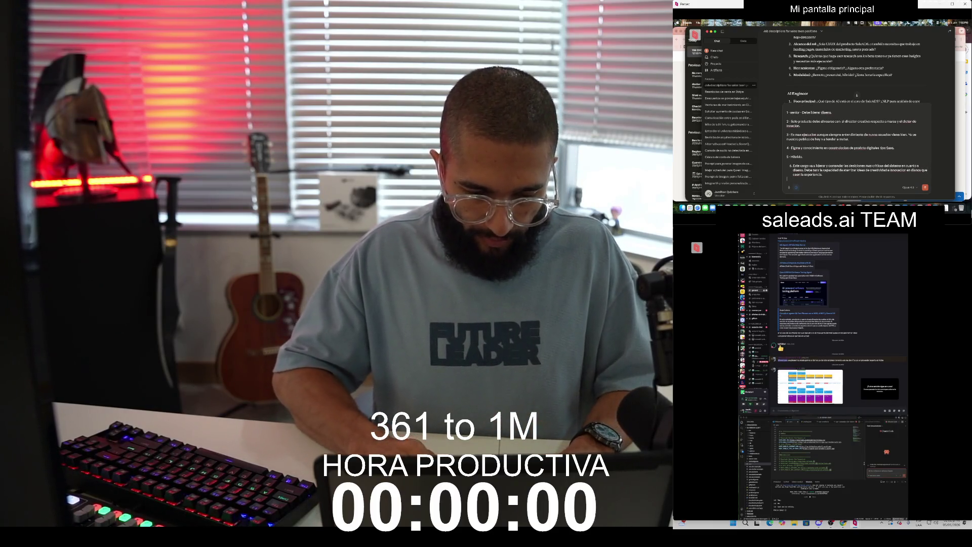
Step: Copy the 'AI Engineer' heading from Claude's reply and paste it after item 6
scroll(857, 95, "down", 3)
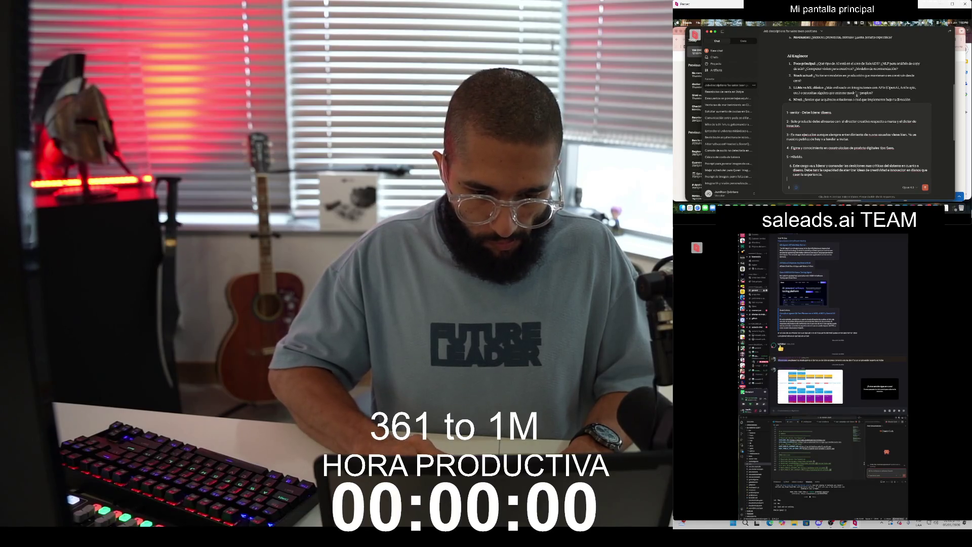
double_click(797, 55)
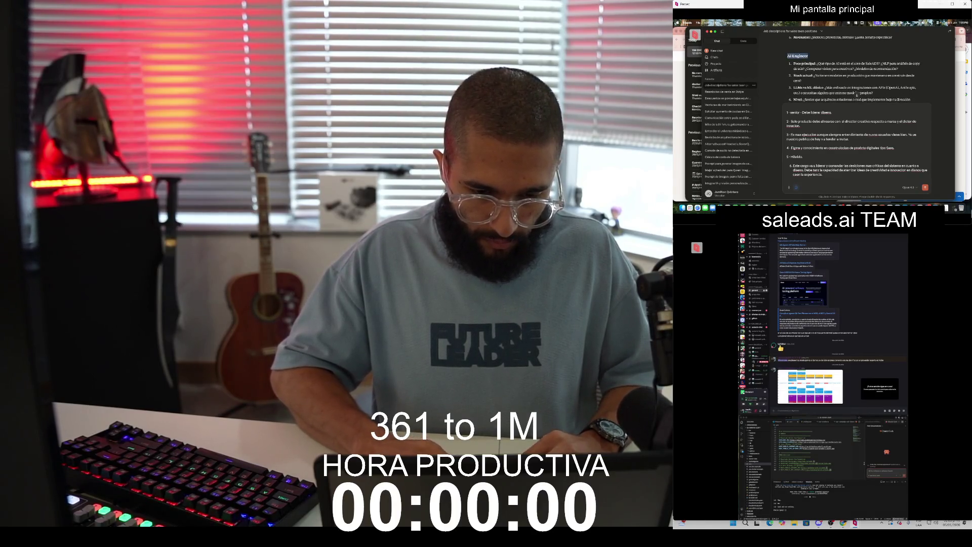
left_click(857, 95)
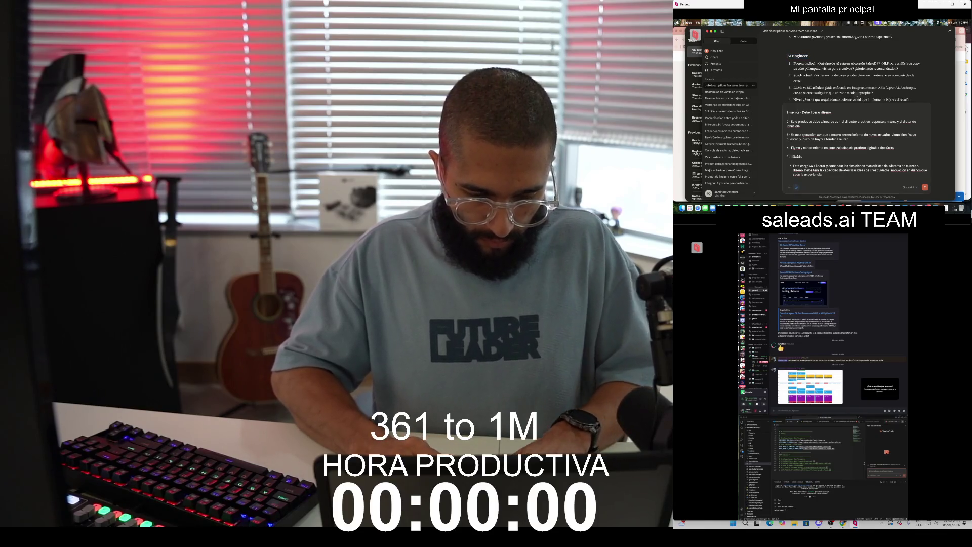
key("shift+Return")
key("super+v")
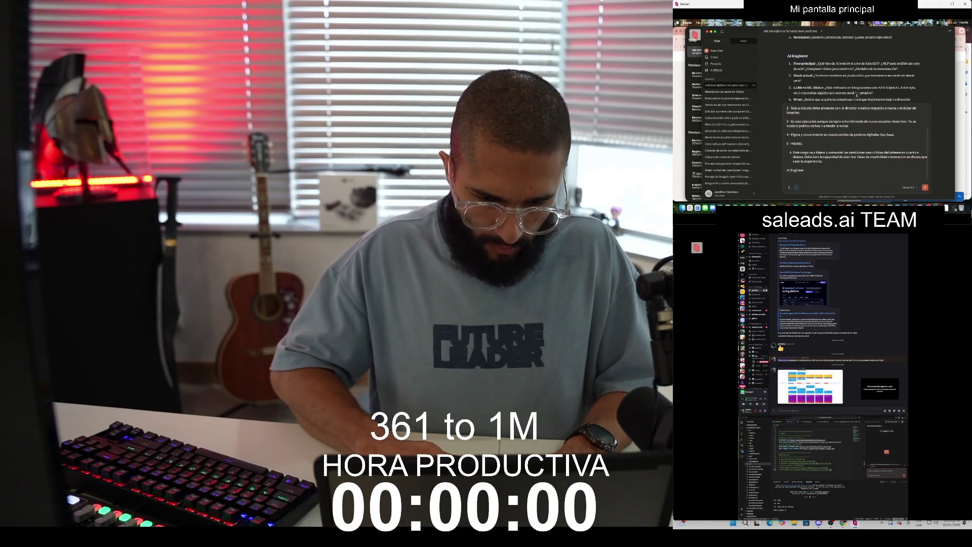
key("shift+Return")
Step: Move the AI engineer requirements paragraph from the top of the draft to under its heading
key("ctrl+Home")
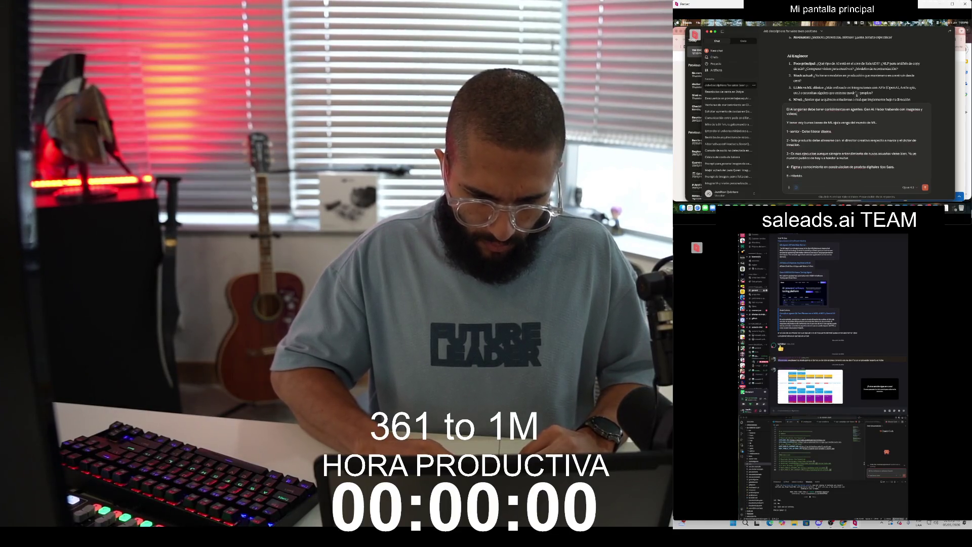
mouse_move(807, 109)
left_mouse_down()
mouse_move(876, 123)
mouse_move(787, 109)
left_mouse_up()
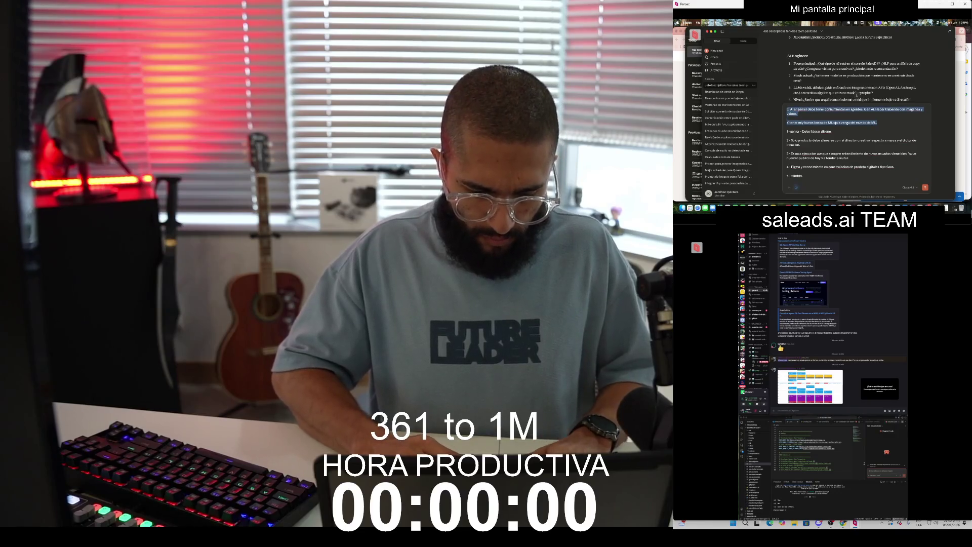
key("ctrl+x")
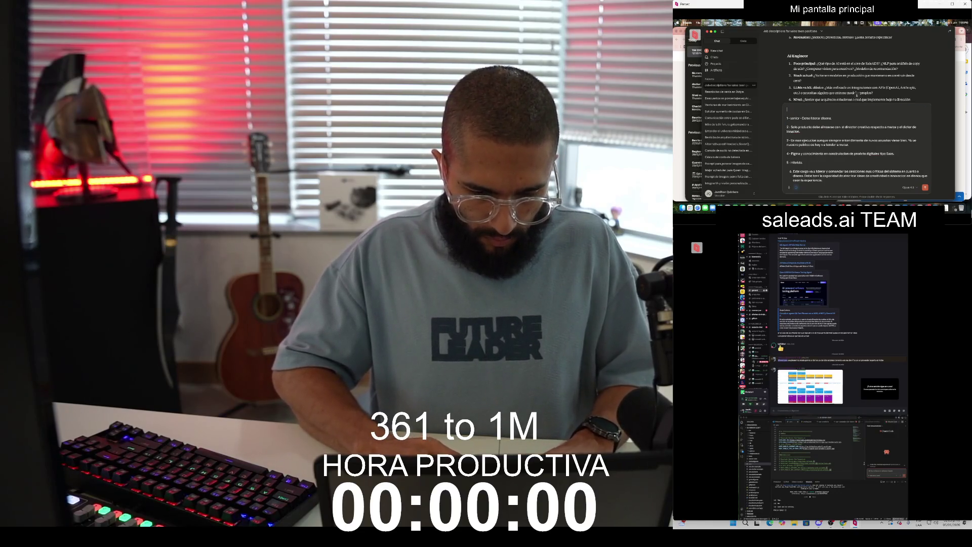
key("ctrl+End")
key("ctrl+v")
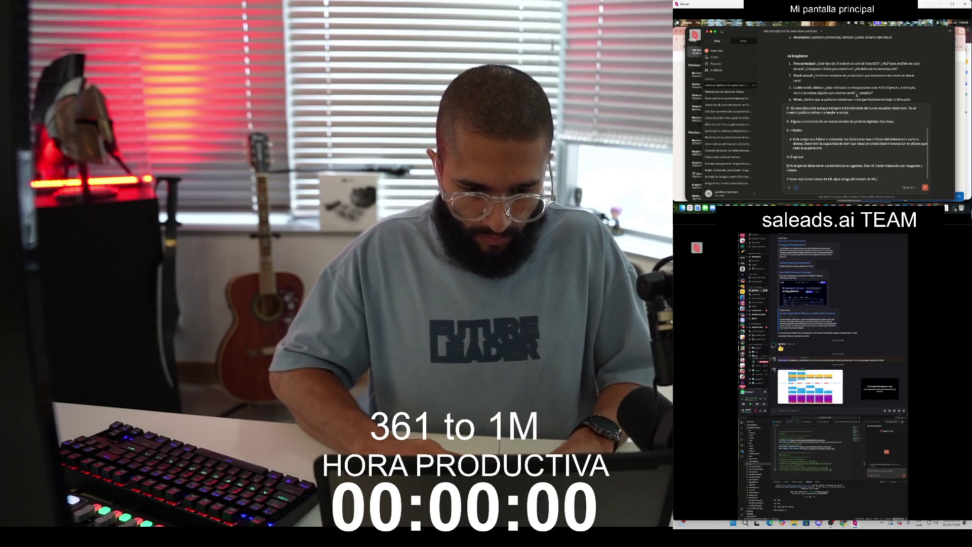
scroll(857, 95, "down", 1)
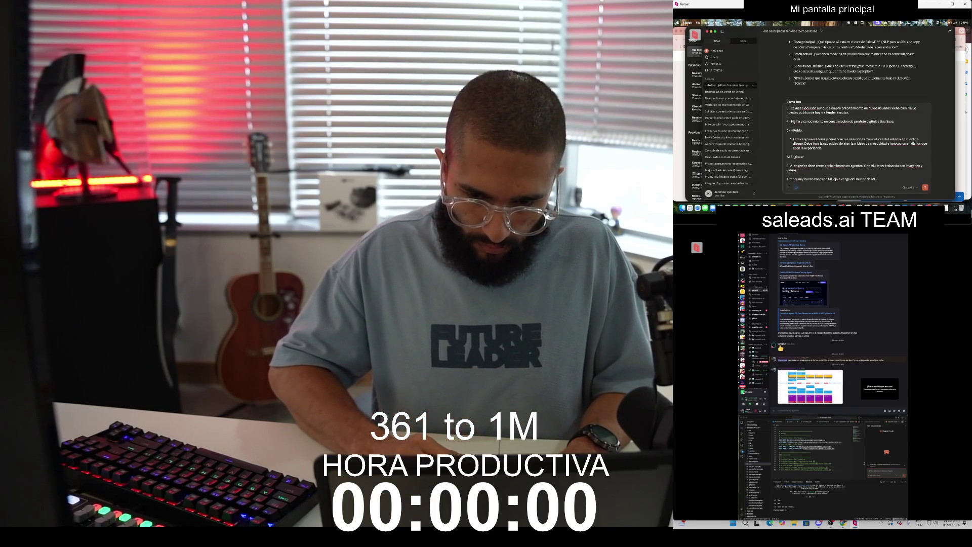
Step: Add Gen AI, ML and software skills, plus a paragraph on building agents, and delete '5 - Hibrido.'
type("muy orient")
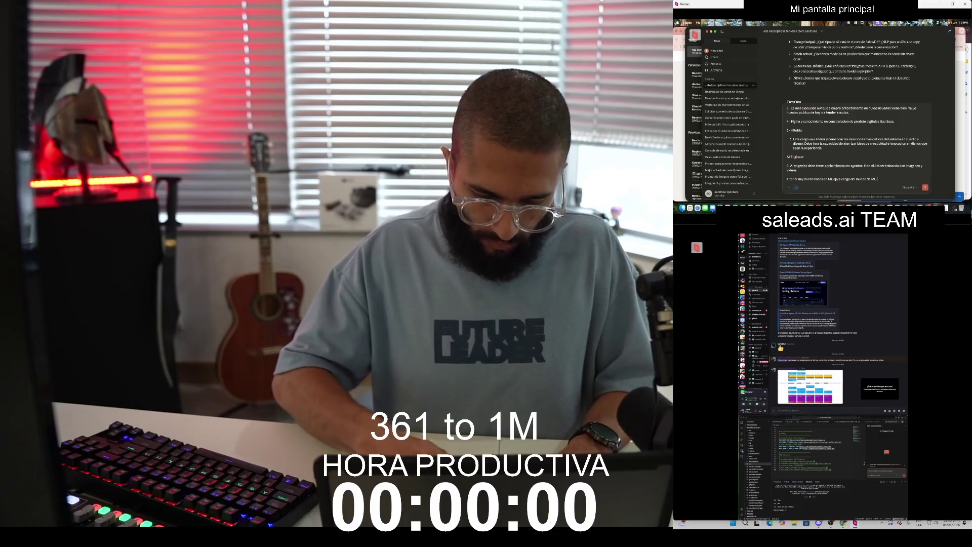
type("ado al G")
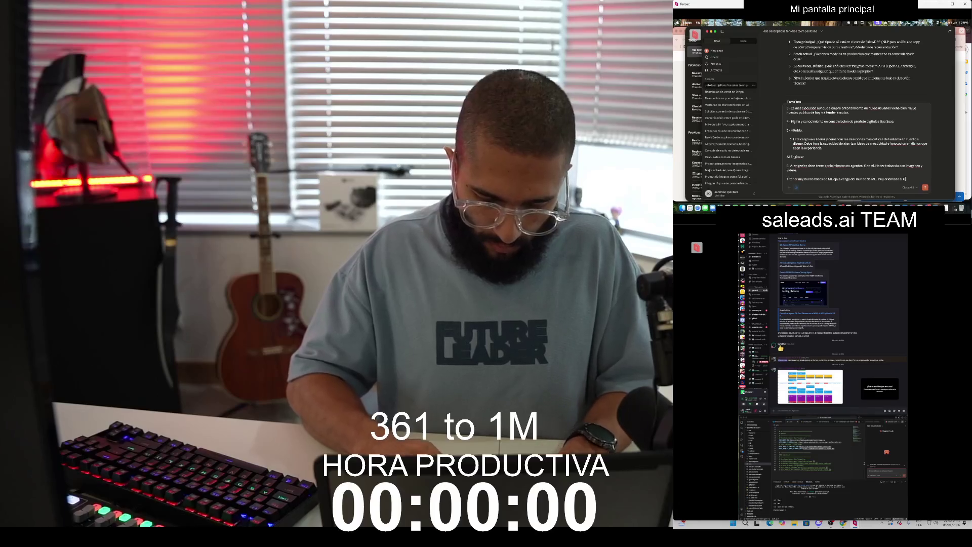
type("en AI con agentes")
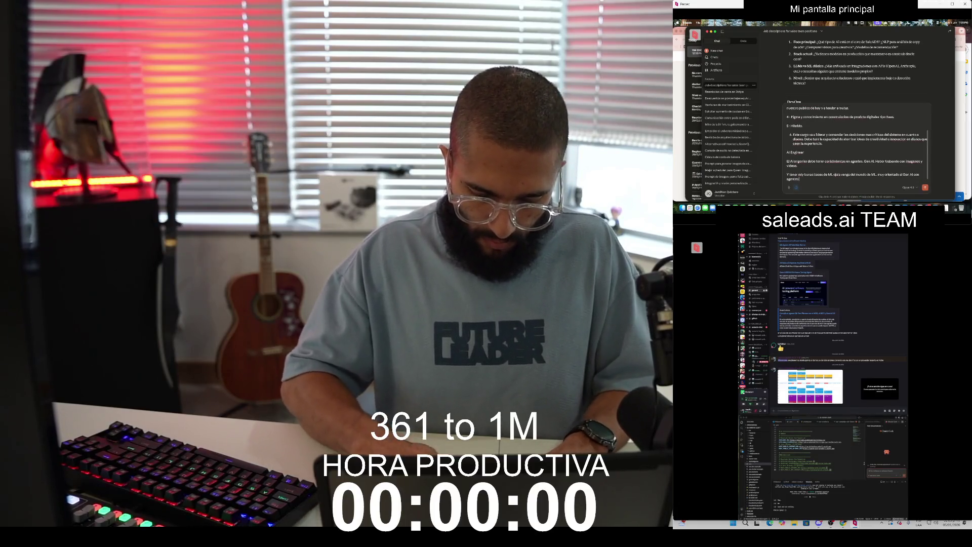
type(" pero que tenga")
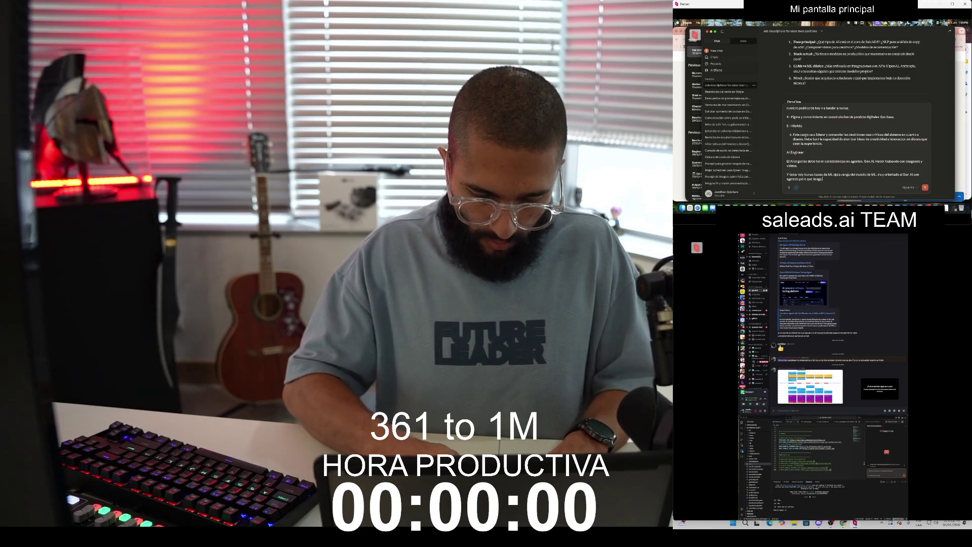
type(" muy buenas bases de ML")
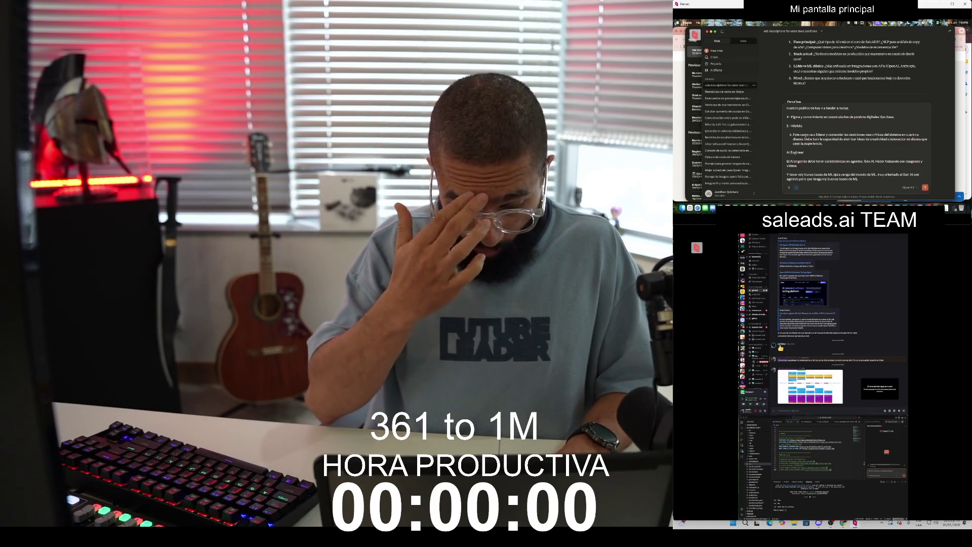
key("shift+Return")
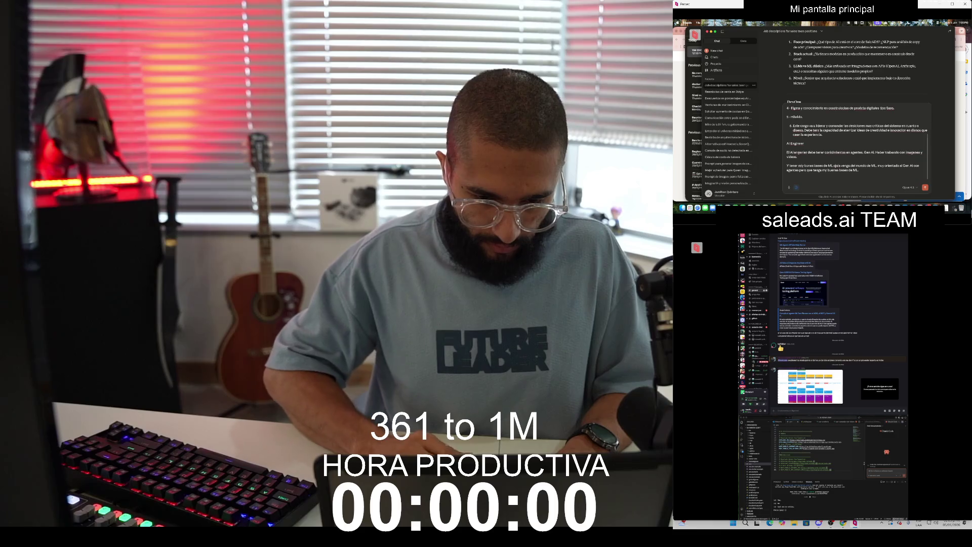
key("BackSpace")
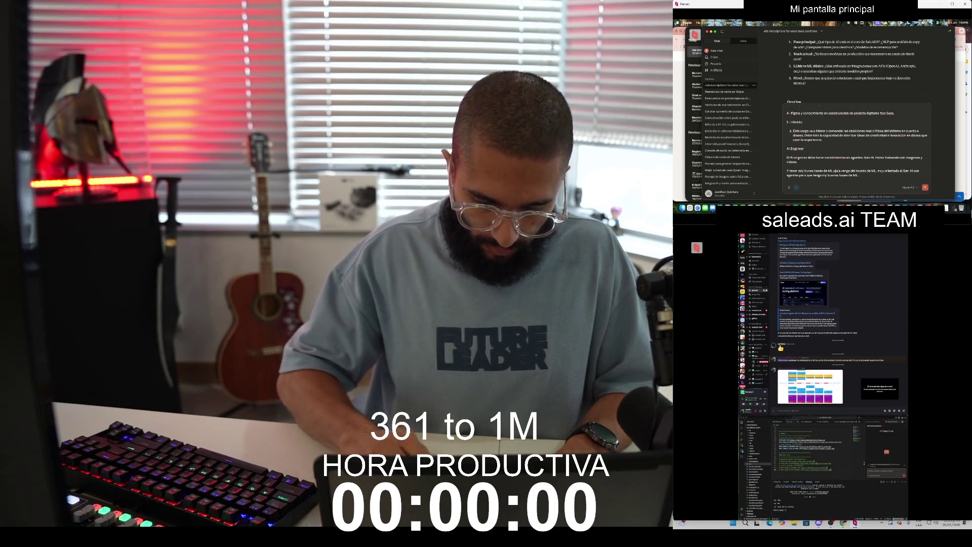
type("y software")
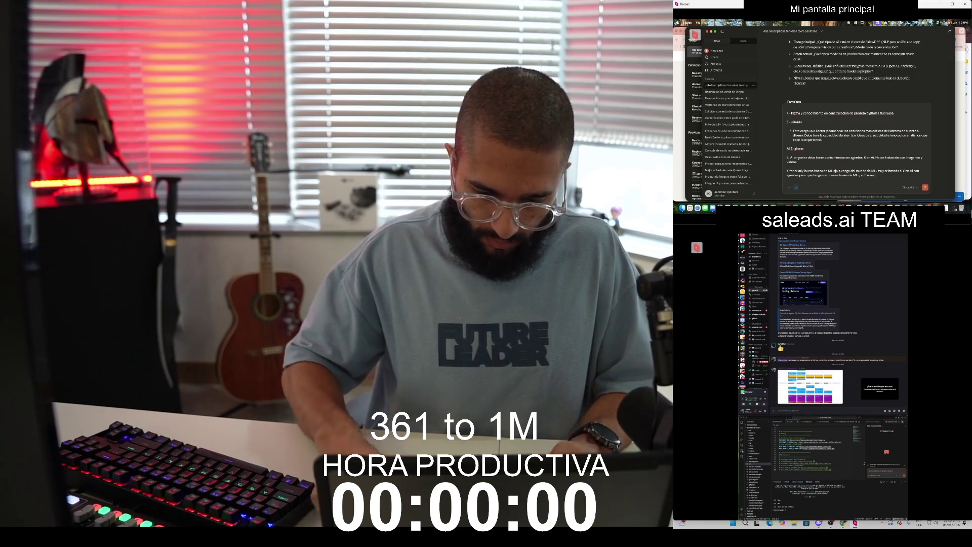
type(".")
key("shift+Return")
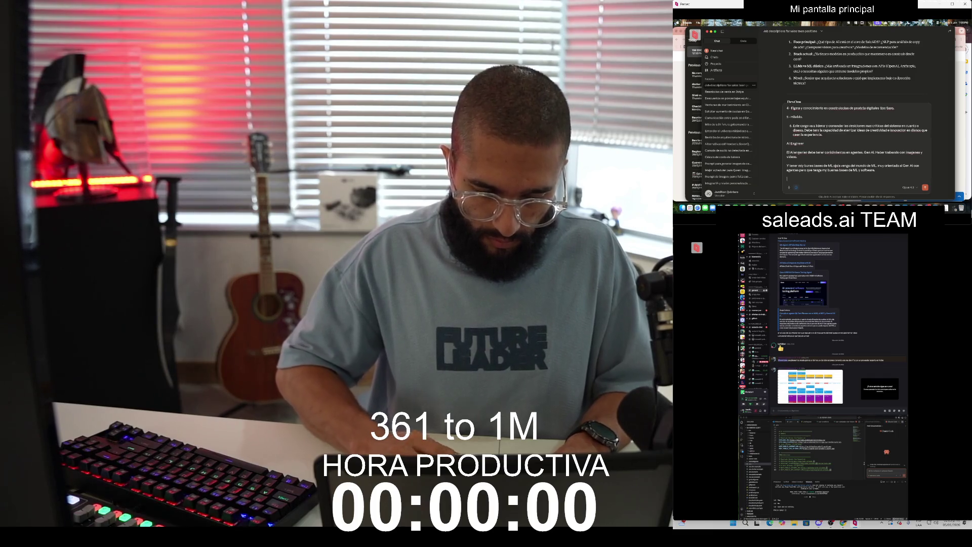
type("El foco va a s")
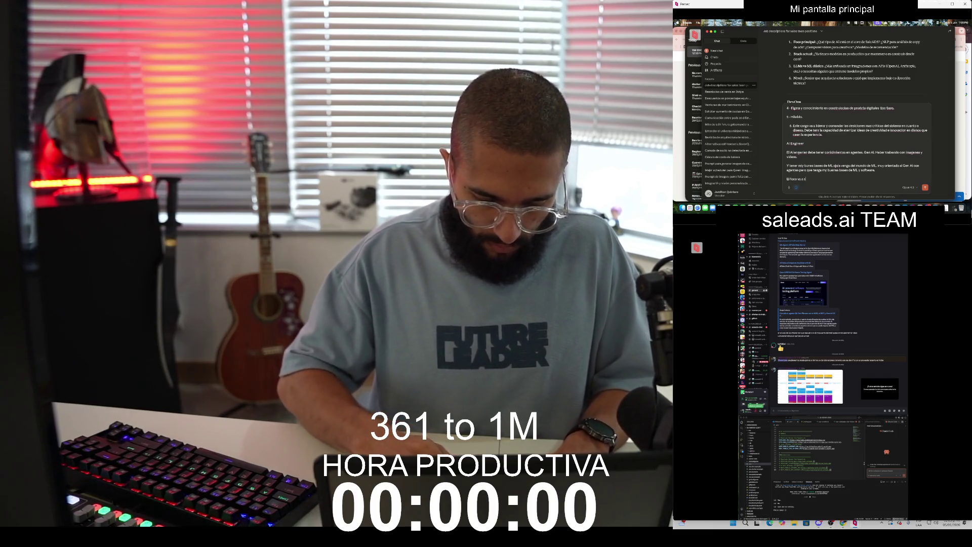
type("er el")
type("ruir agent")
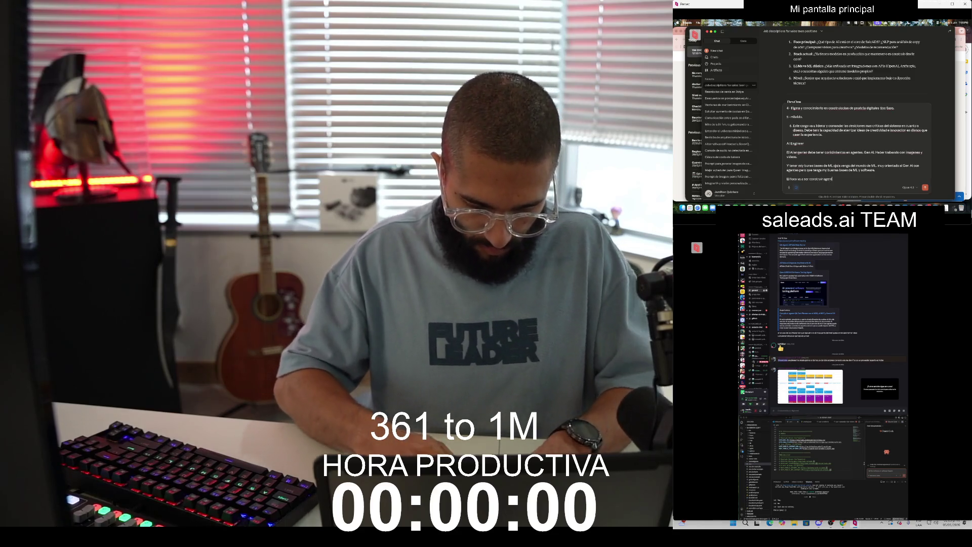
type("es y")
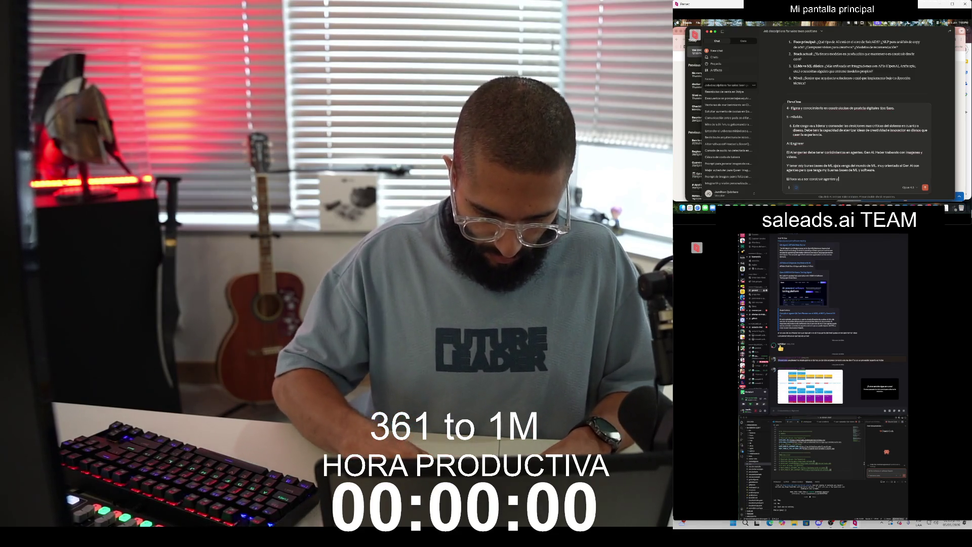
type(" trabajar mucho co Ge")
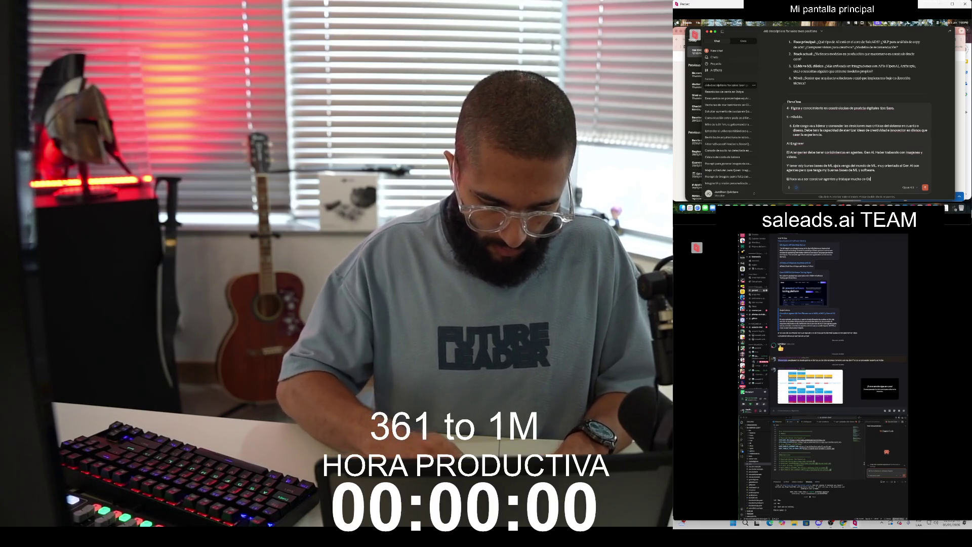
type("n AI y en el mes 3")
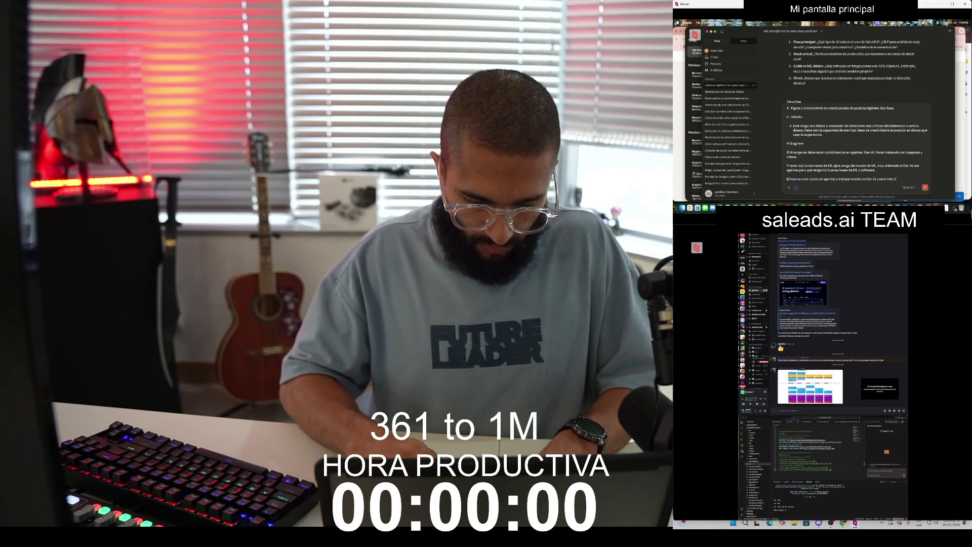
type(" 5 va a ser")
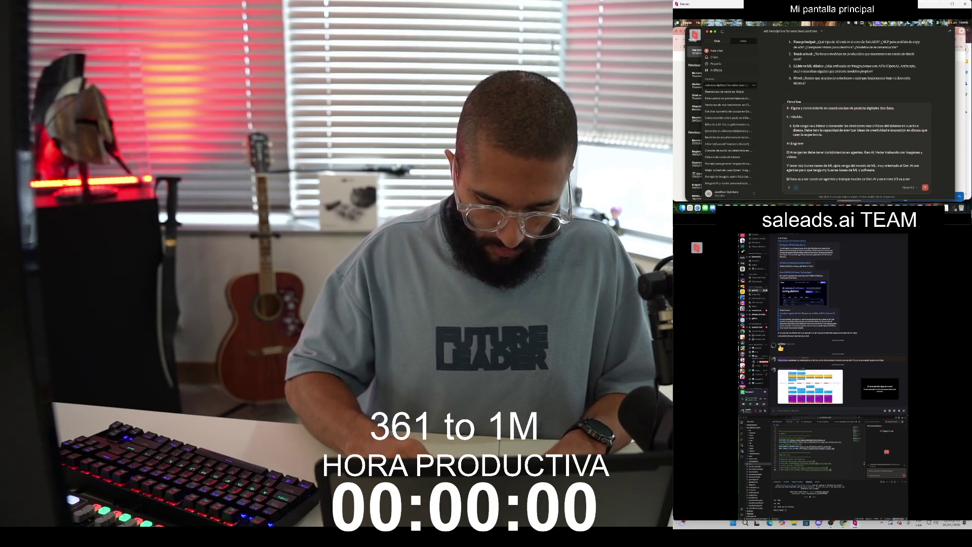
type(" aterriz")
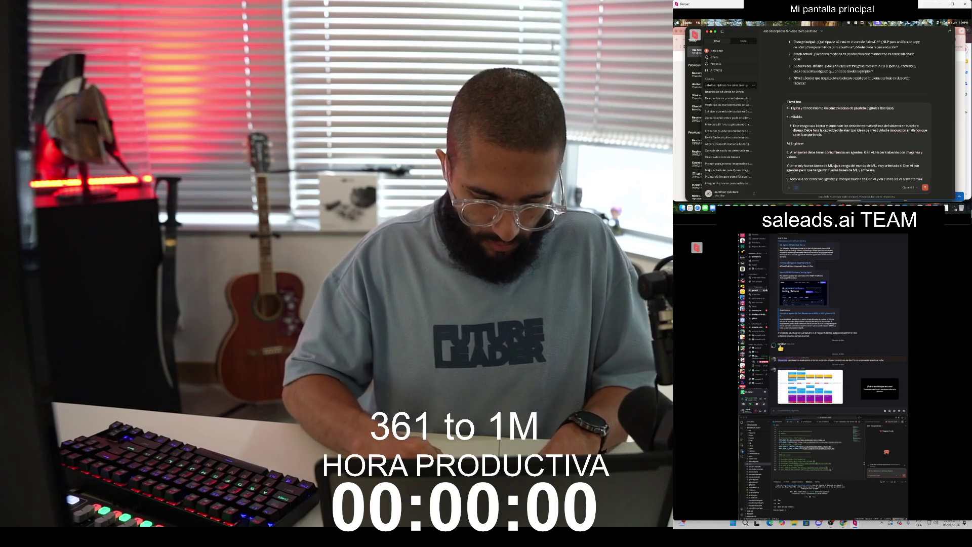
type("ar con un cliente")
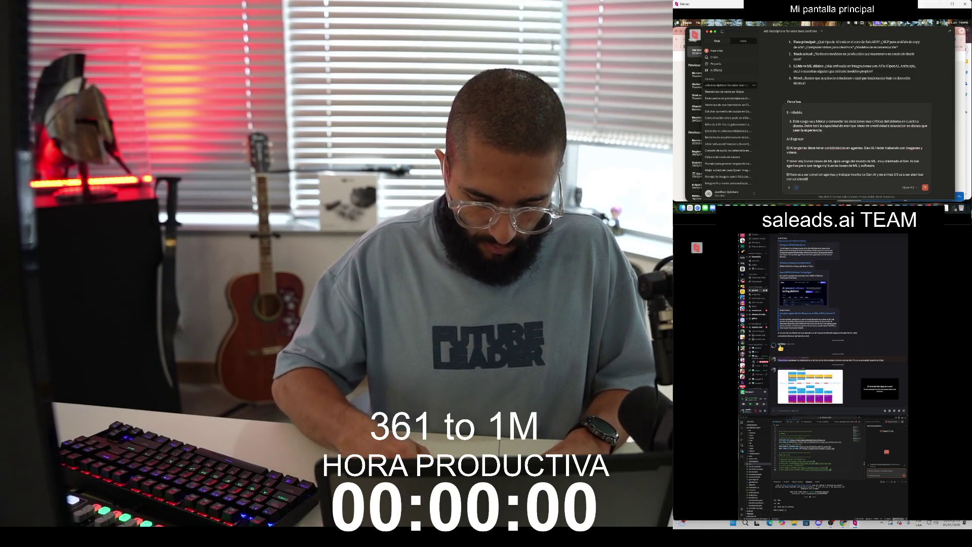
type(" datos que sepa d")
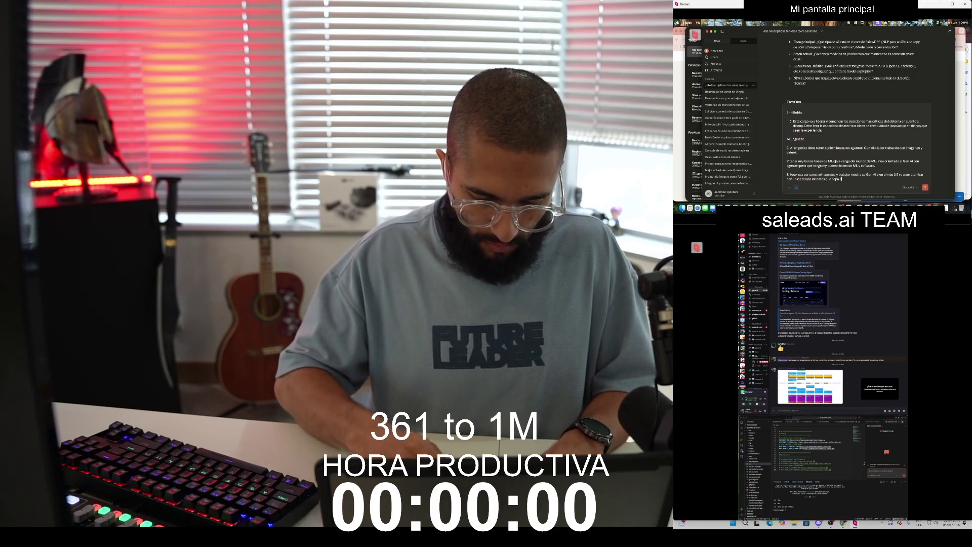
type("e ML tambien n")
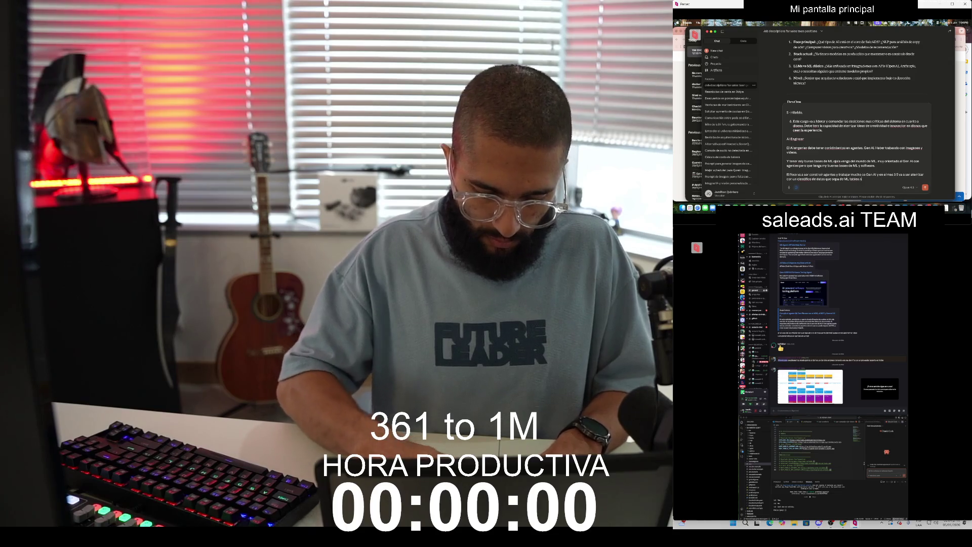
type("os modelos")
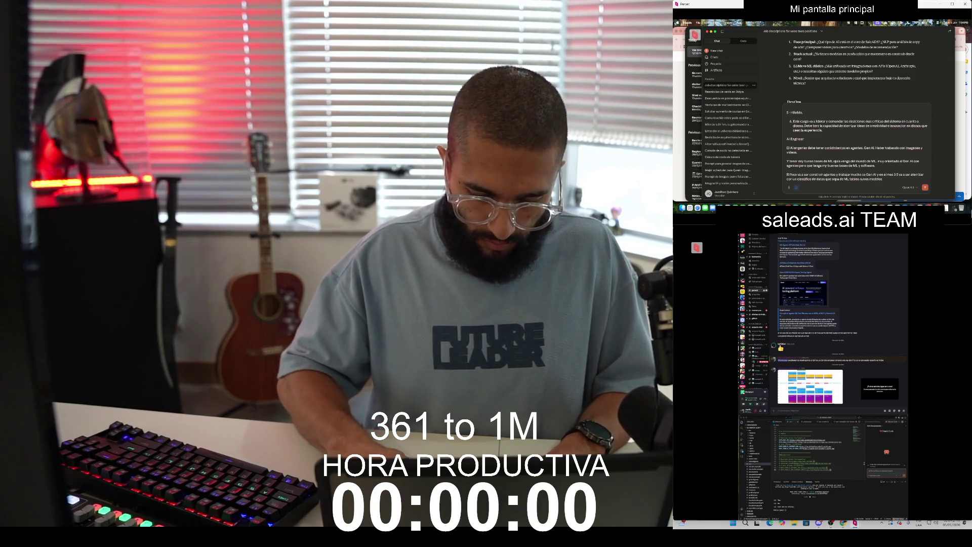
key("BackSpace")
key("BackSpace")
key("BackSpace")
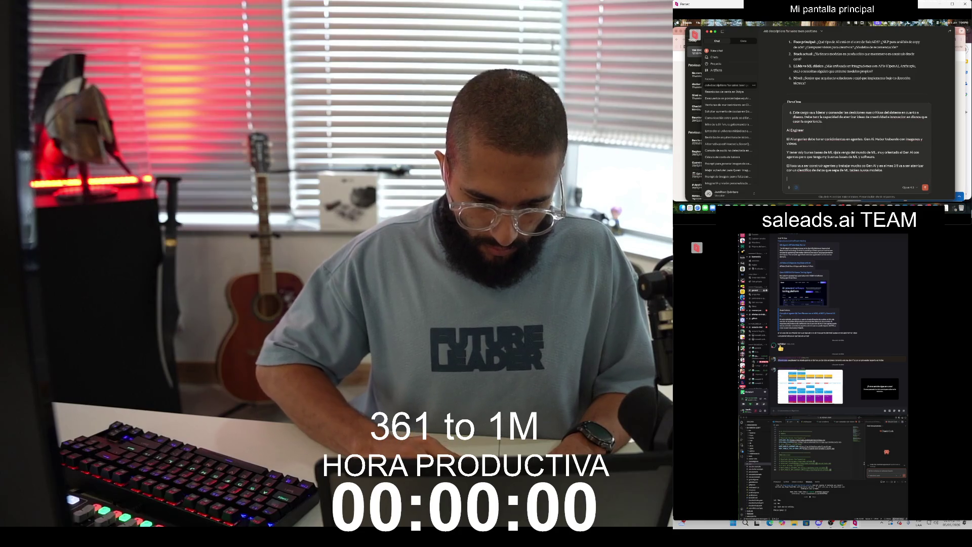
Step: Number the AI Engineer answers 1–3: point 2 on data architecture, point 3 on LLMs
type("2 -")
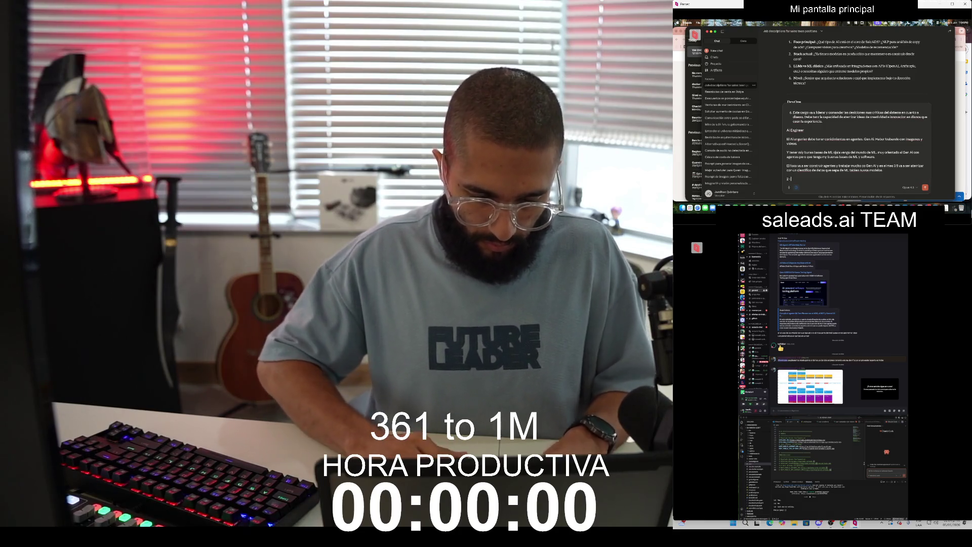
left_click(787, 139)
type("1-")
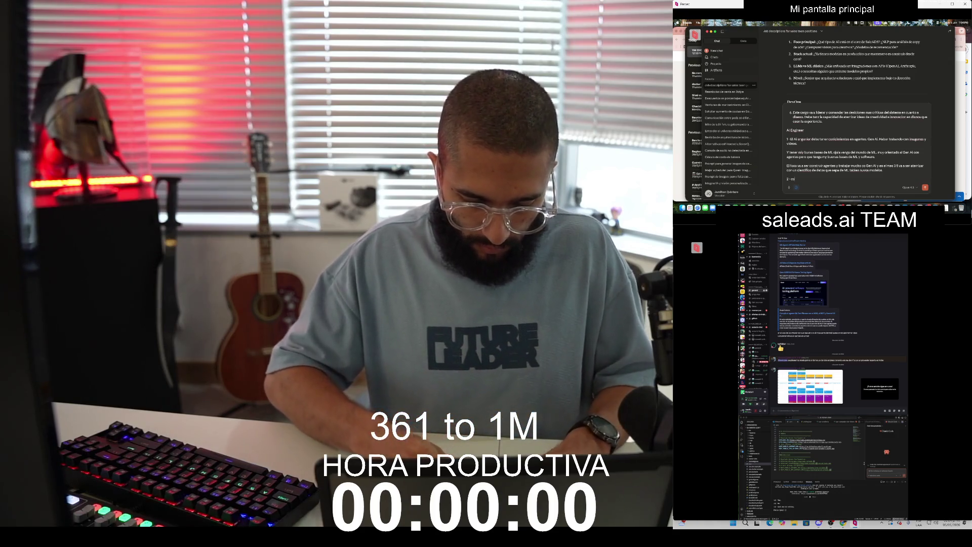
type("constru")
type("ir desde cero estamos")
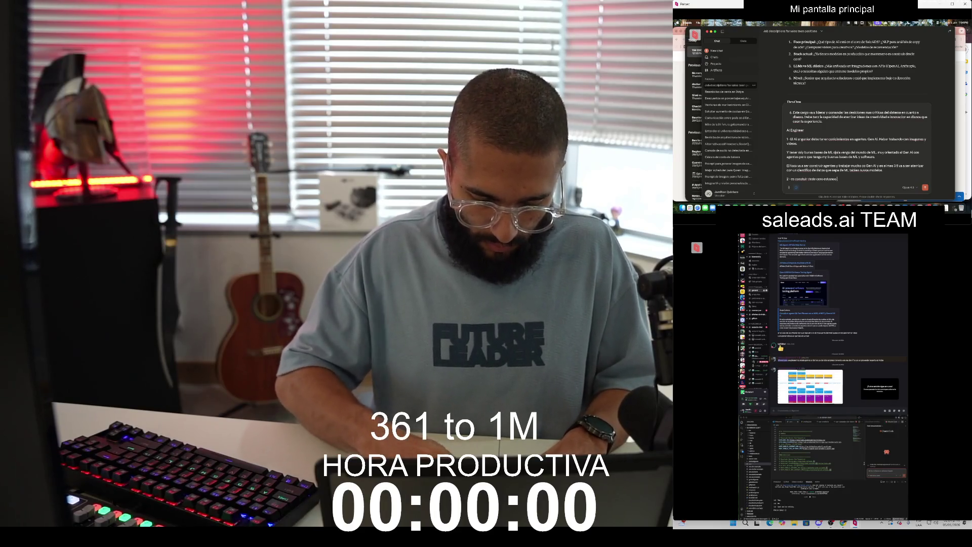
type(" arquitec")
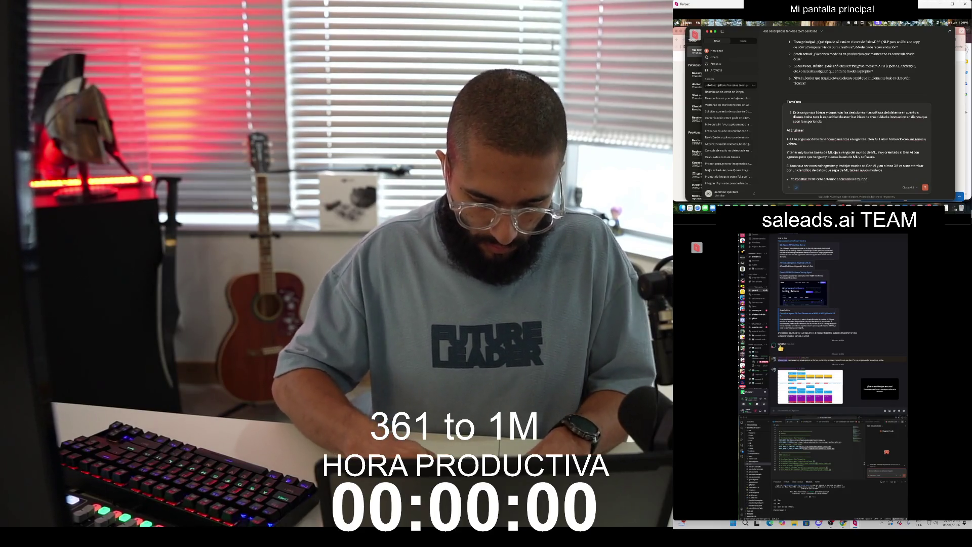
type("tura de datos con un arquitecto de")
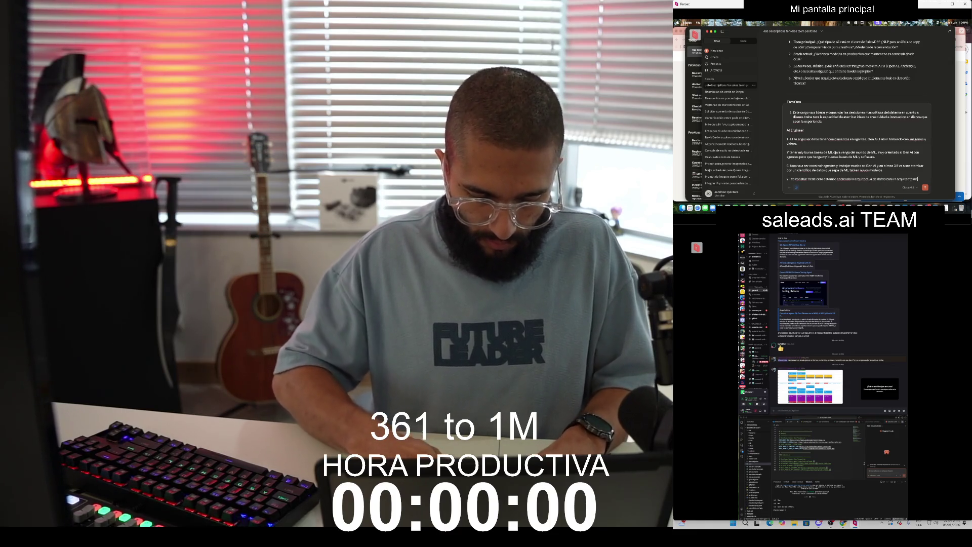
type(" datos y")
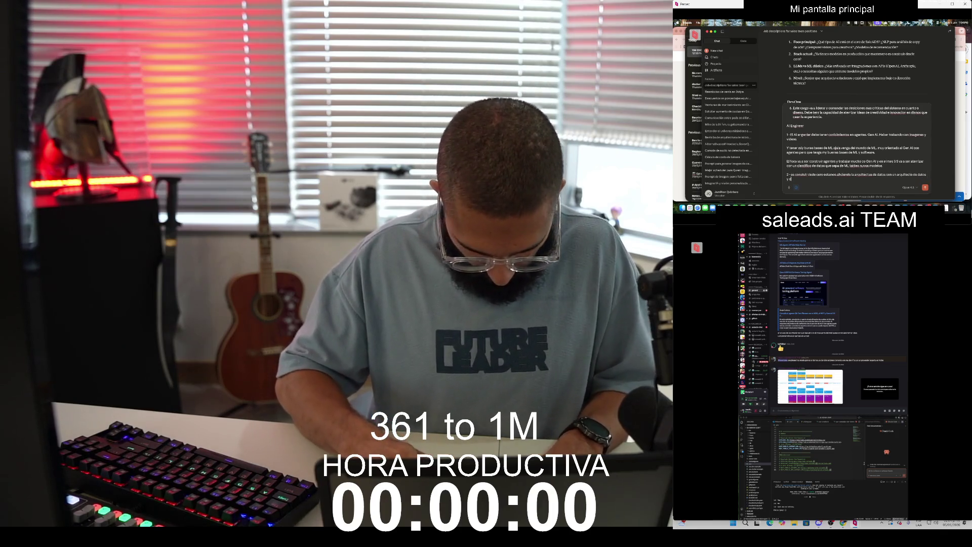
type("stamos")
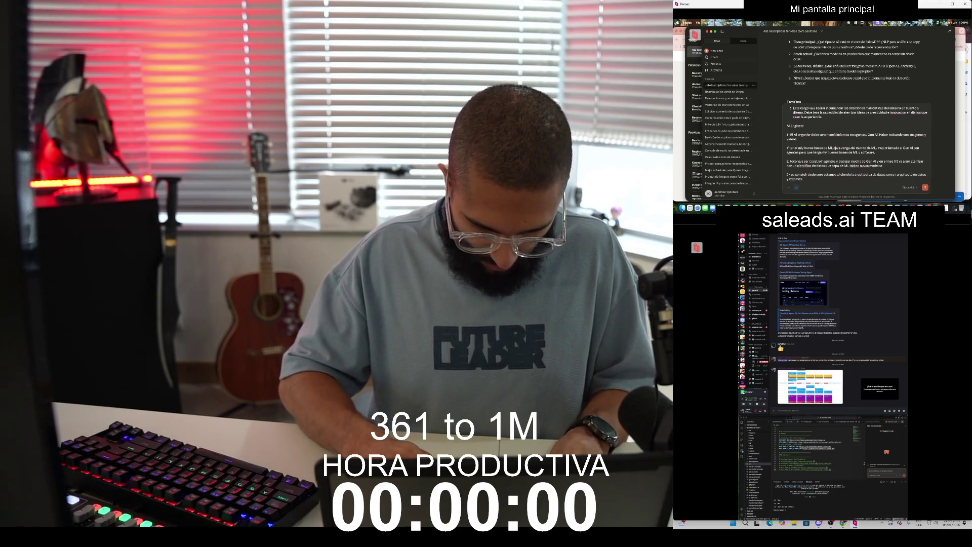
type(" aterrizando los Modelos")
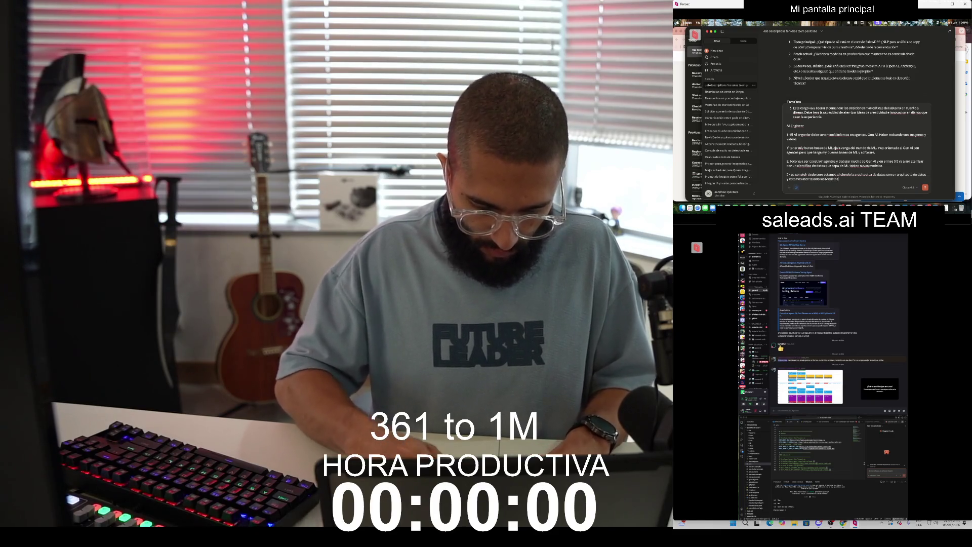
type(" a construir co")
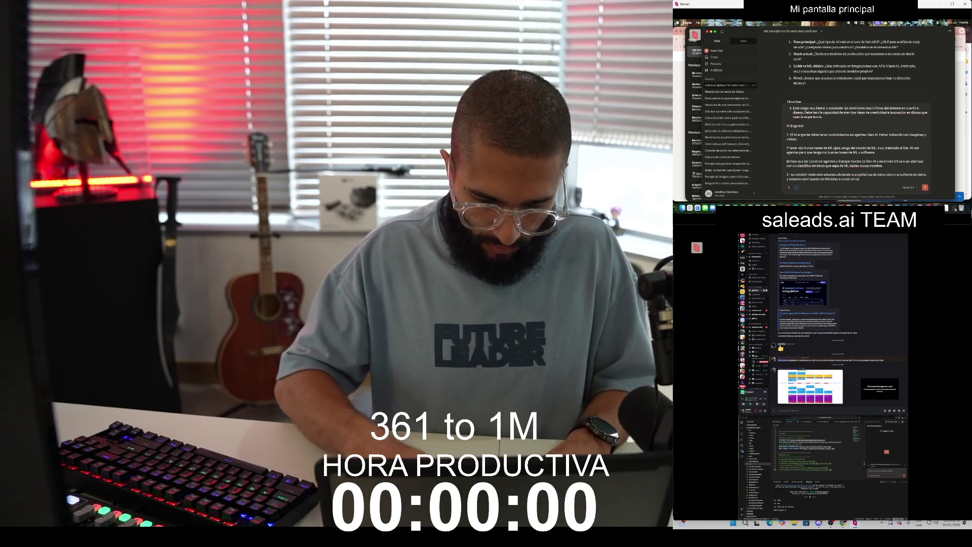
type("n")
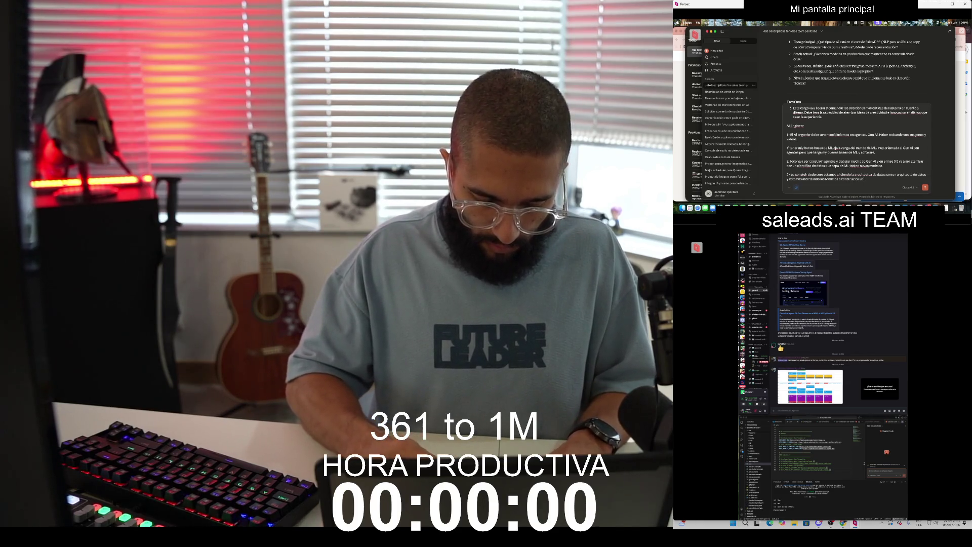
type(" arquitecto de AI")
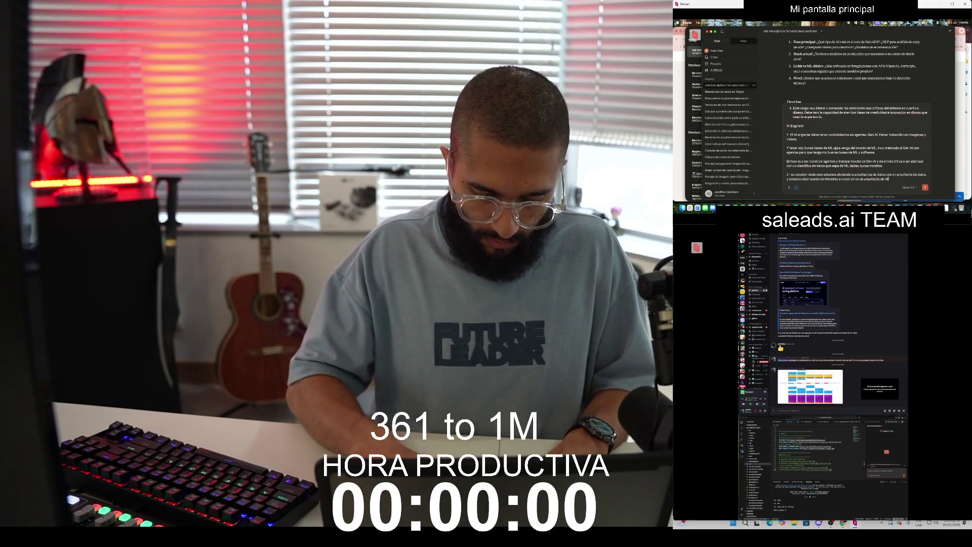
type(".")
key("shift+Return")
key("shift+Return")
type("3-")
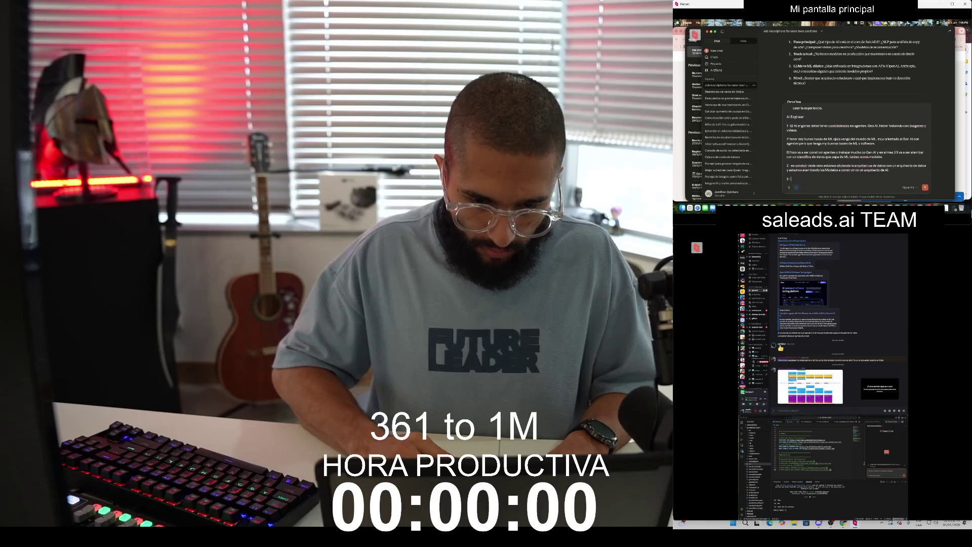
type("Mas enco")
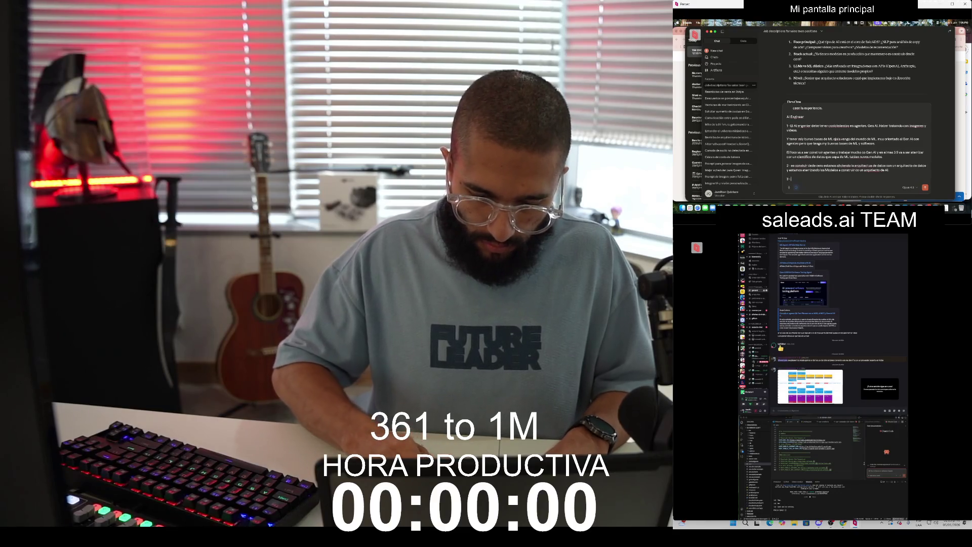
type("ado en")
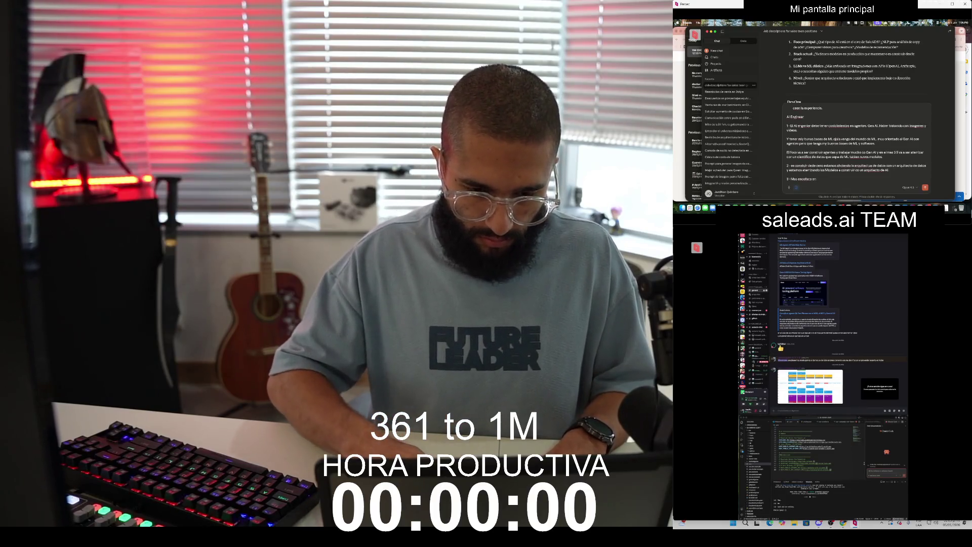
type(" LLM")
Step: End AI Engineer point 3 with 'agentes' and add point 4 about seniors deciding together
type("s")
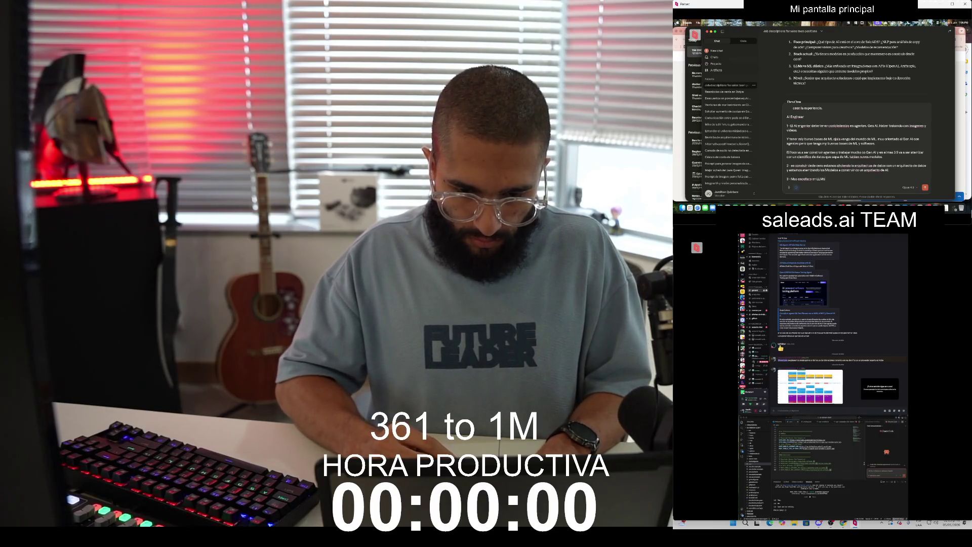
type(" pero debe tener muy buen conocimiento")
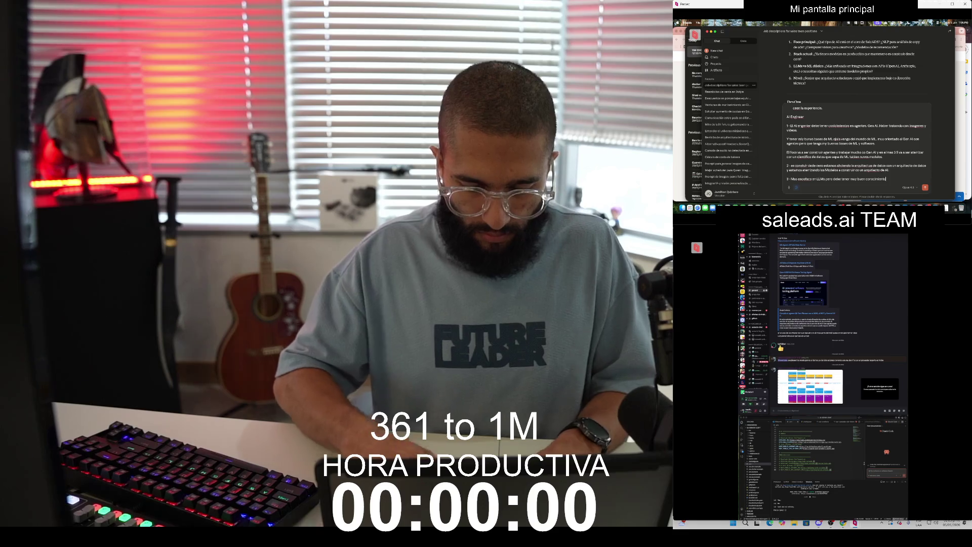
type(" de agentes")
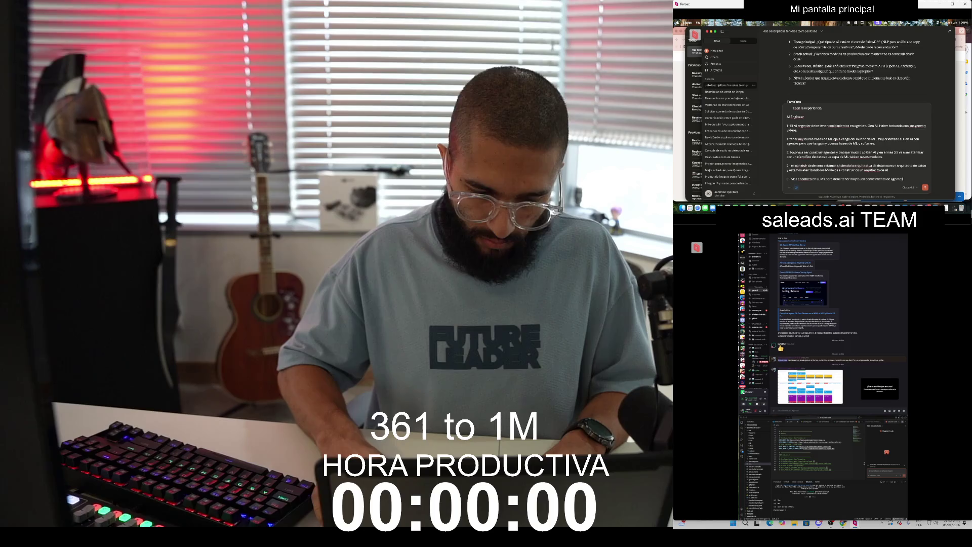
key("shift+Return")
type("4 - senior q")
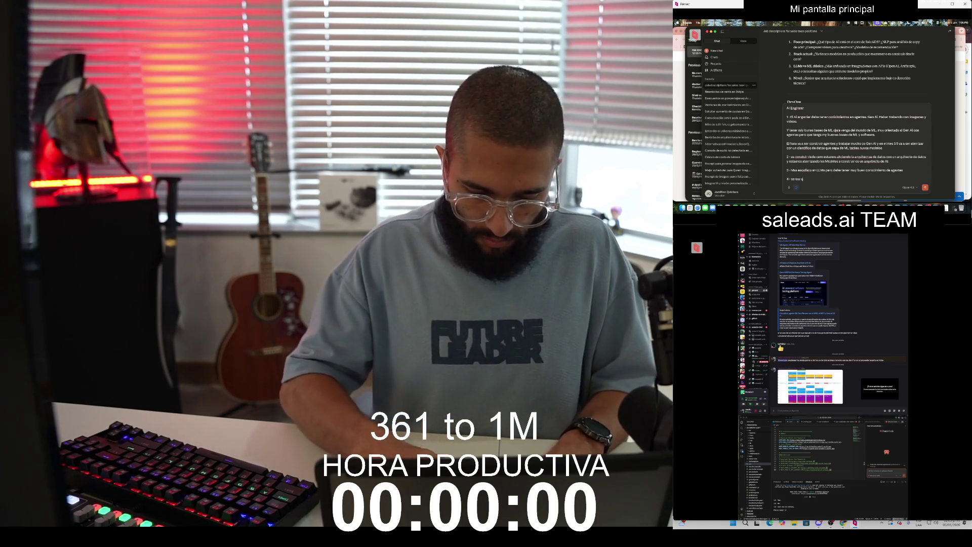
type("ue tomeos desiciones")
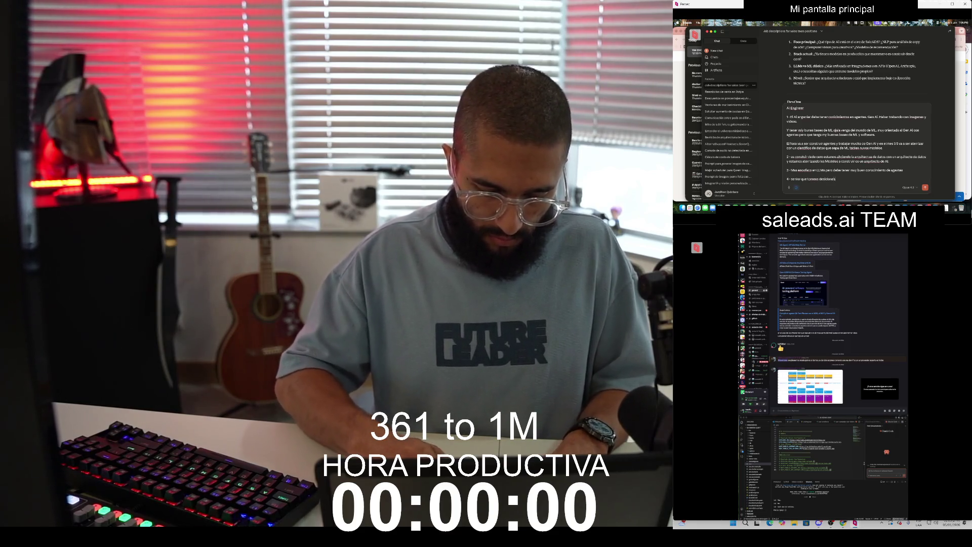
type(" junta.")
key("shift+Return")
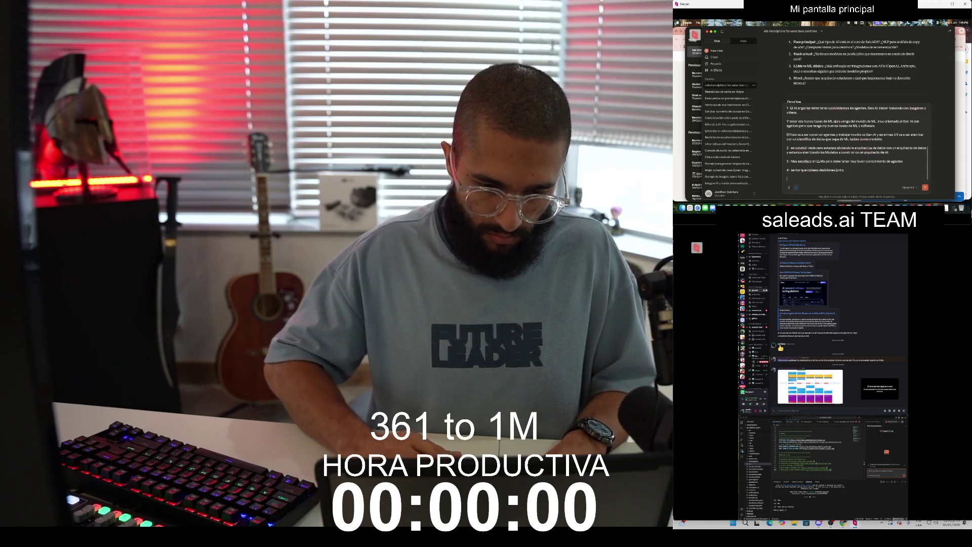
Step: Insert the DevOps heading into the reply draft
scroll(855, 66, "down", 2)
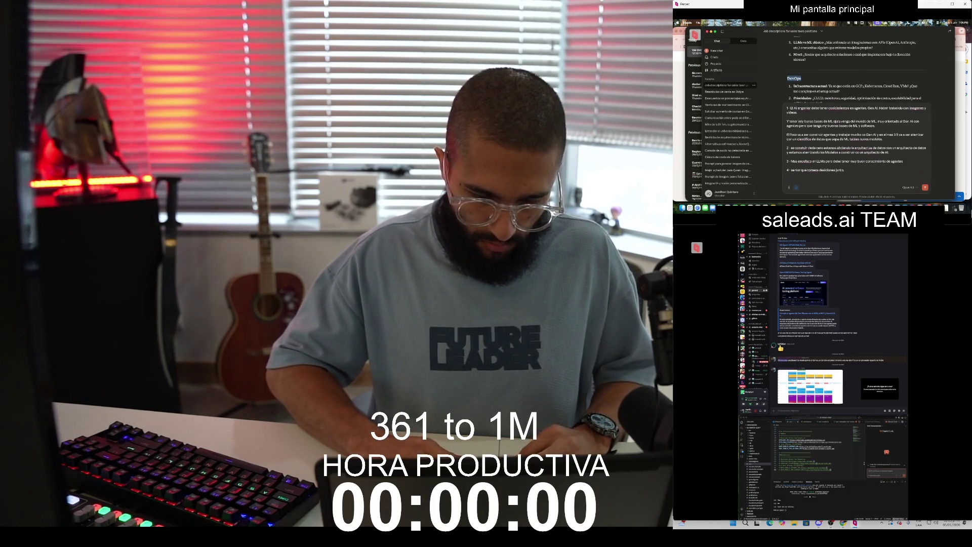
left_click(810, 179)
type("DevOps")
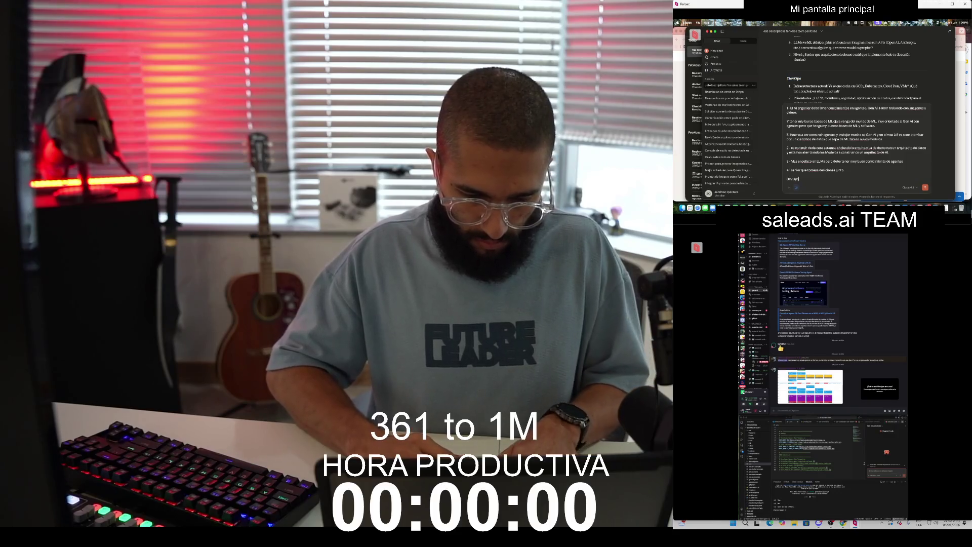
key("shift+Return")
Step: Write the first DevOps answer about the GCP infrastructure's many errors and need for self-managed DevOps
scroll(856, 76, "down", 1)
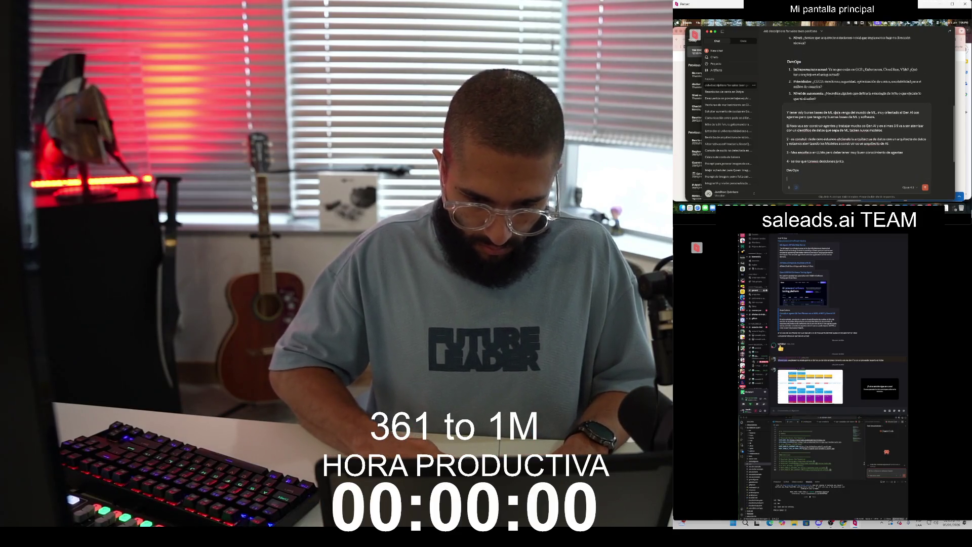
type("Ten")
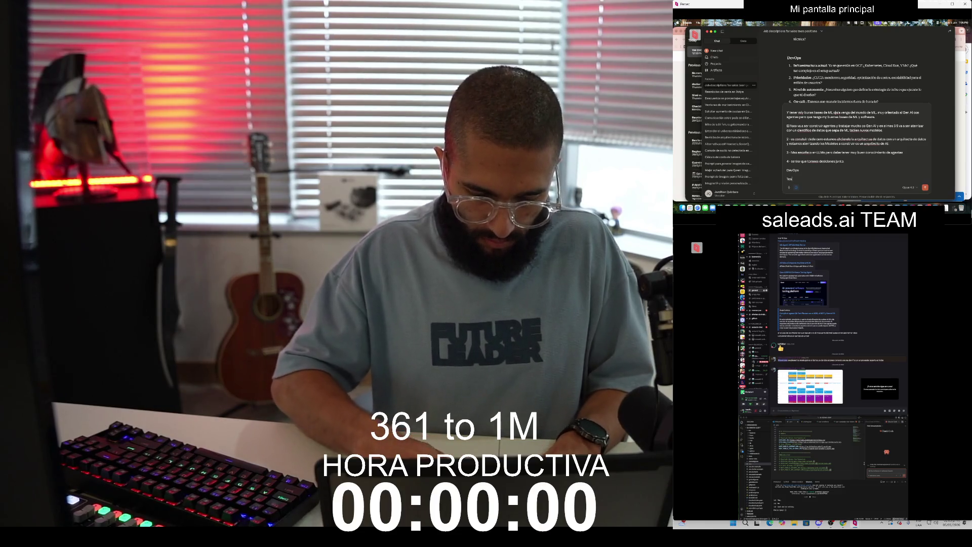
type("emos infra ya")
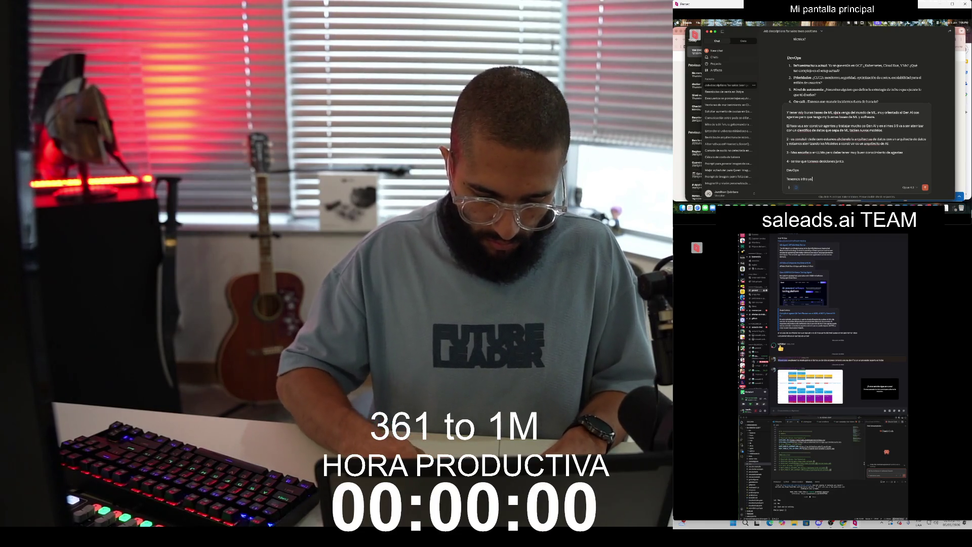
type(" semi montada")
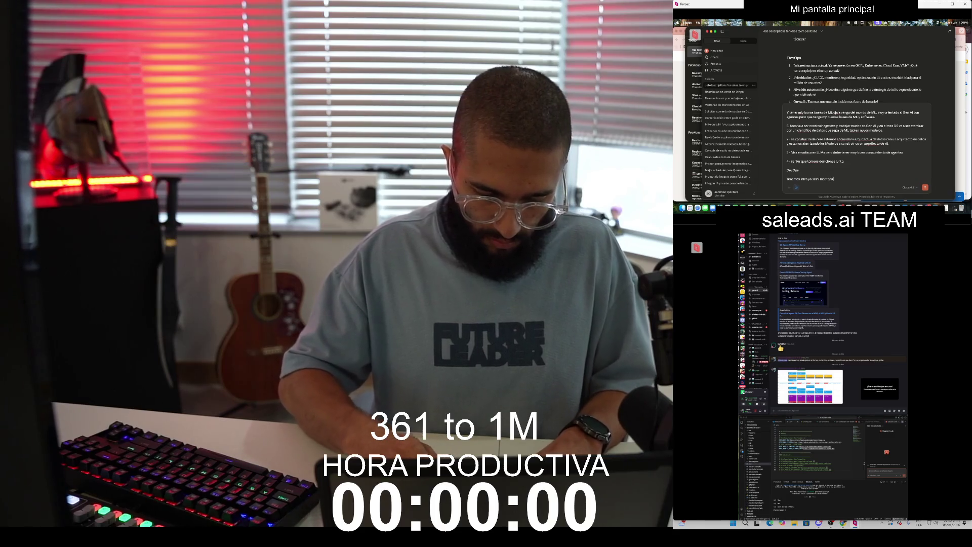
type(" masrrores y")
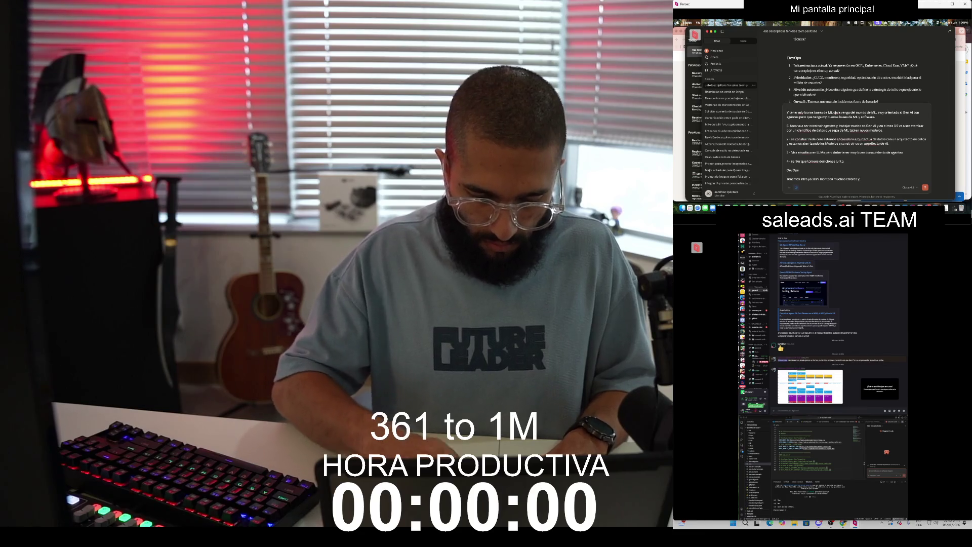
type("a t")
key("BackSpace")
type(".")
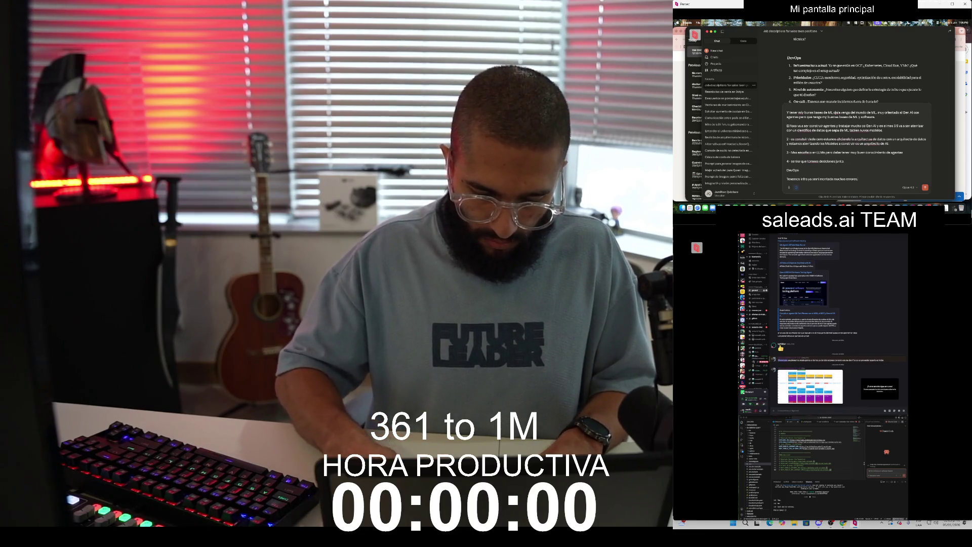
type(" Estamos en GCP con GKE git con acc")
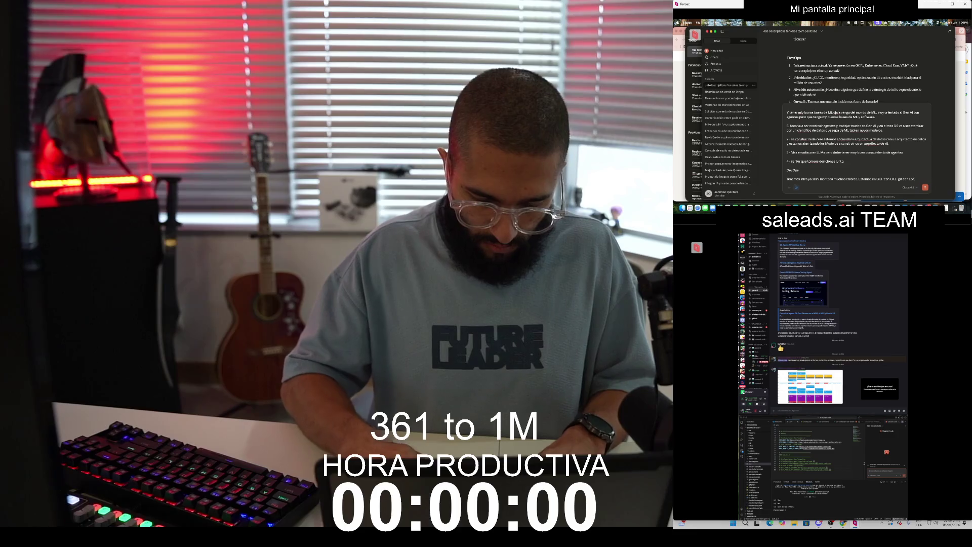
type("ro")
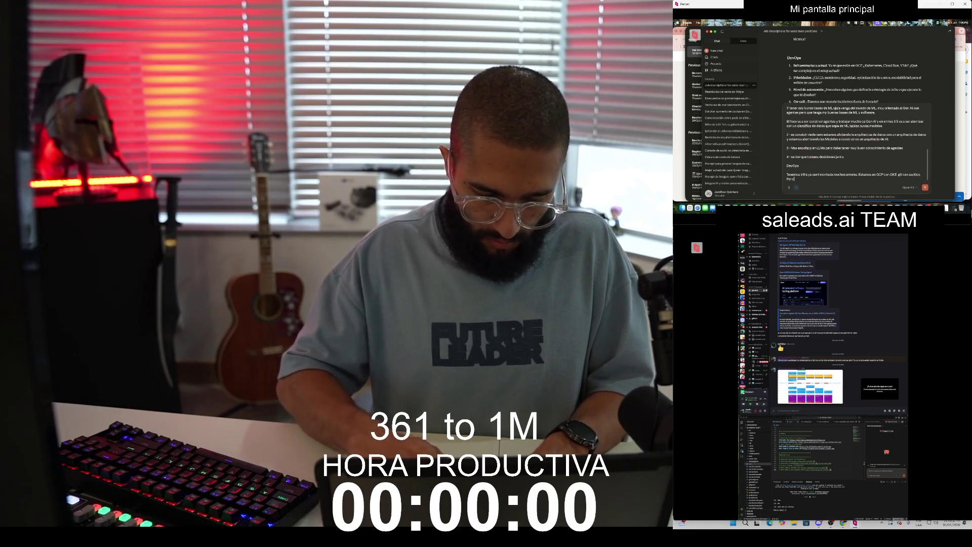
type(" tenemos muchos temas por mejorar ")
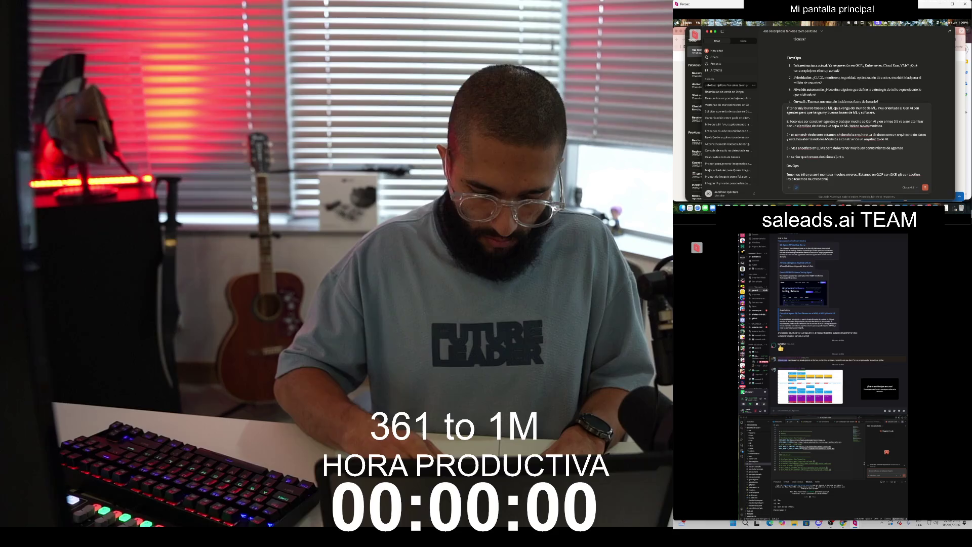
type("y ve")
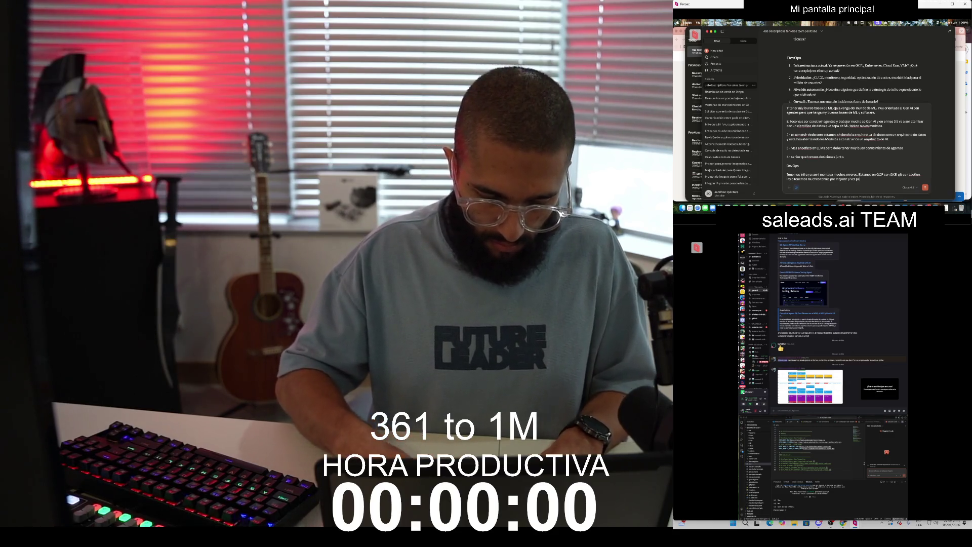
type("r pa")
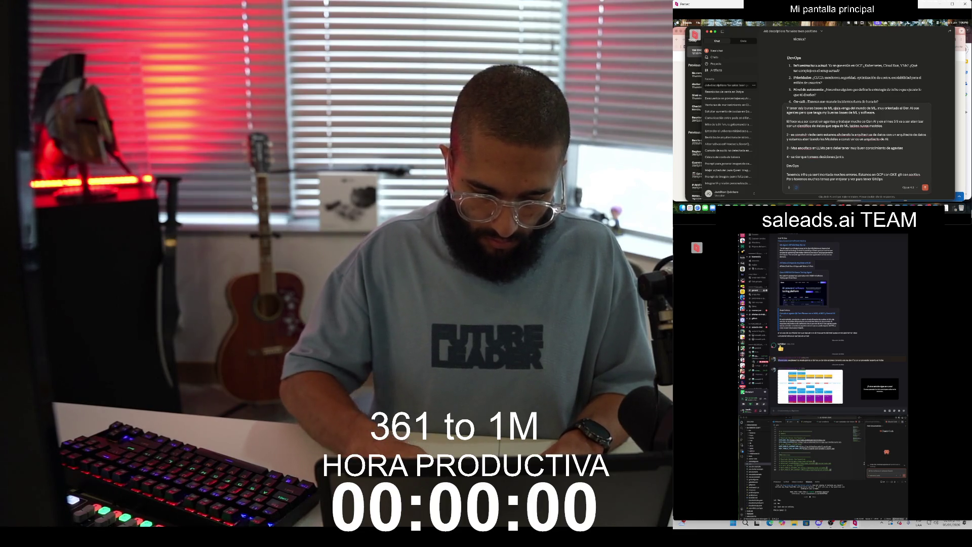
type("buen")
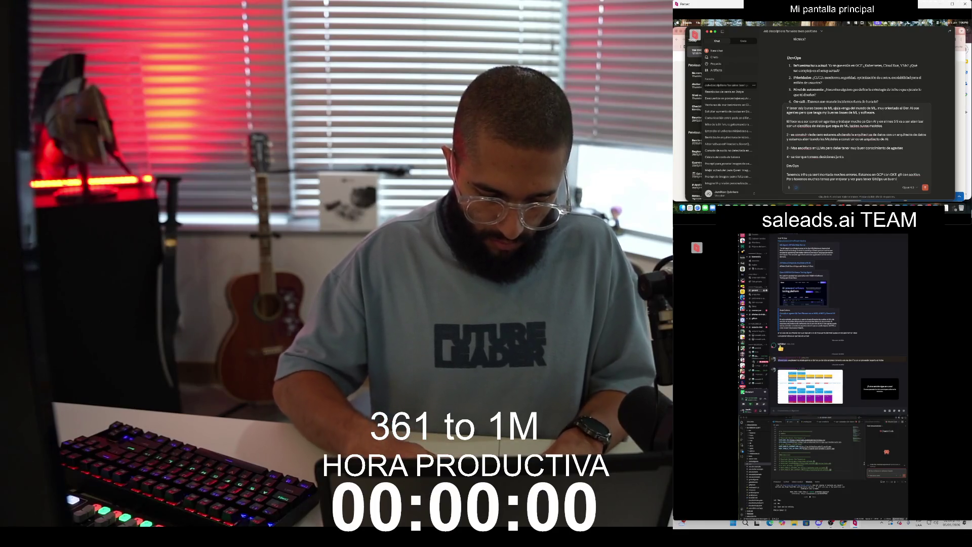
type(" tema de devops a")
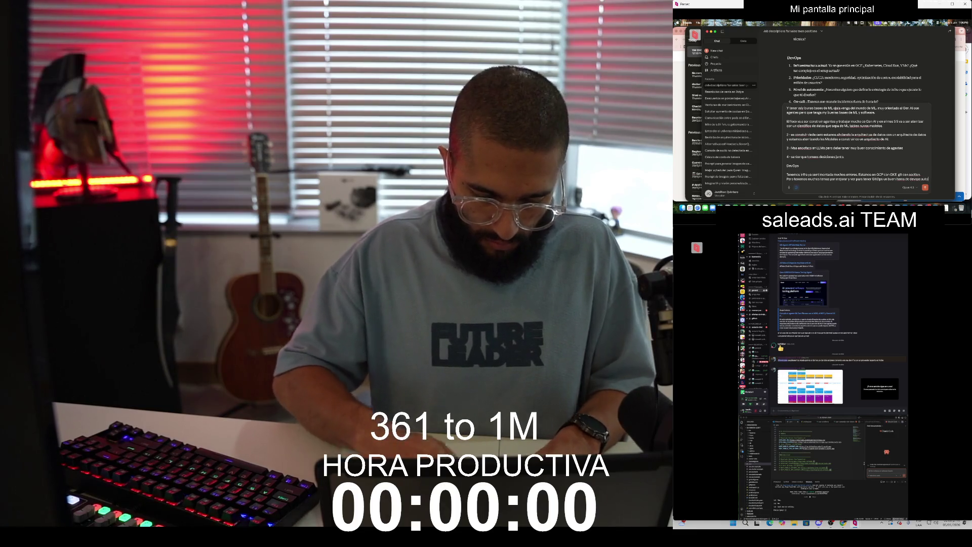
type("uto administra")
type("dos.")
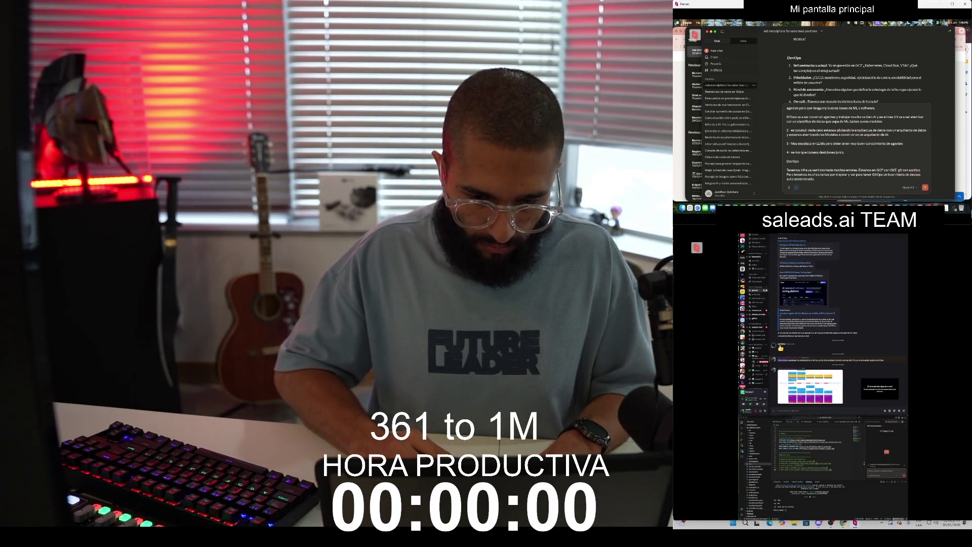
type("ya tenemos G")
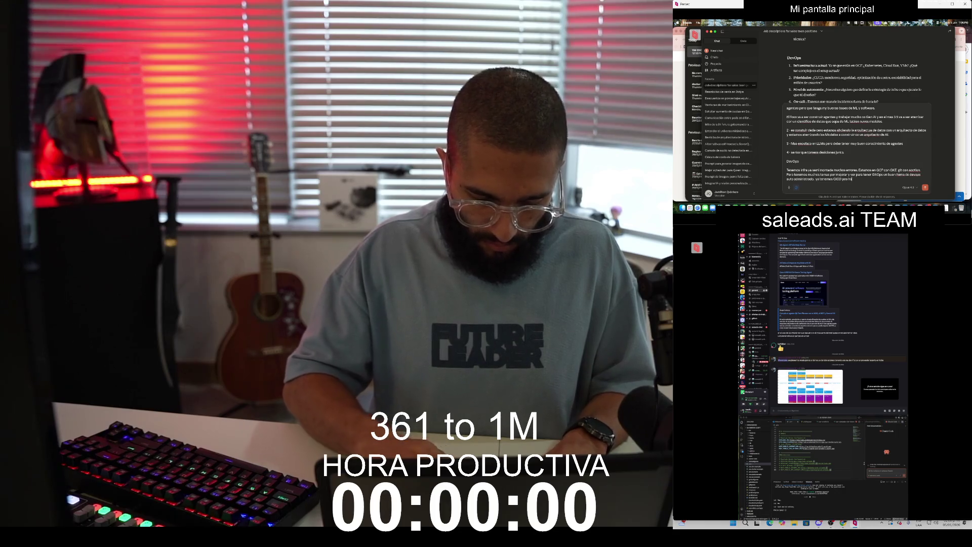
type(" muchas incons")
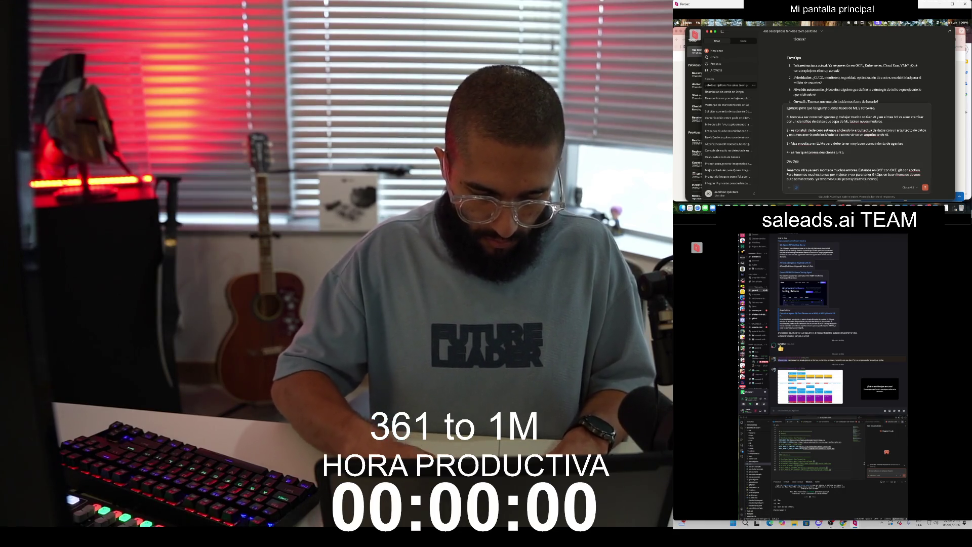
type("ue deb")
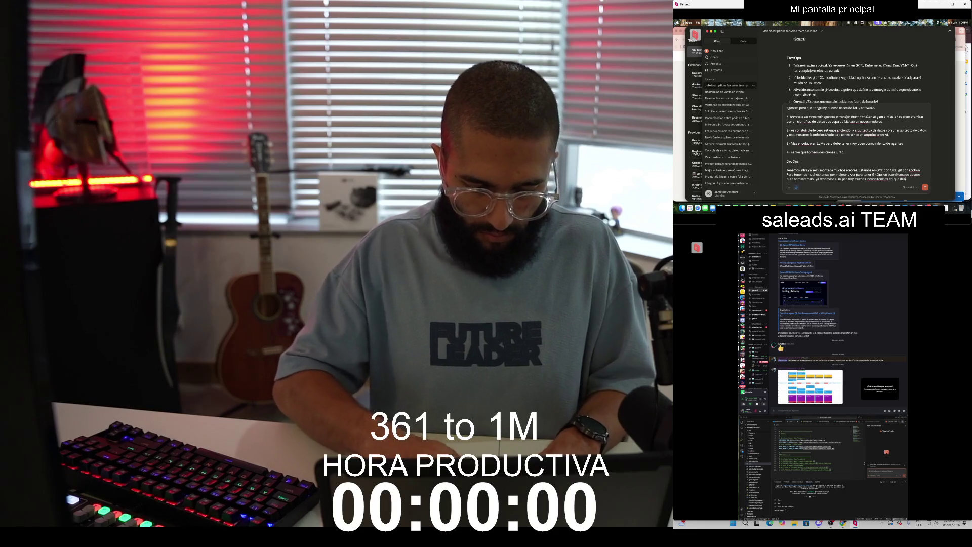
type("e a mejorar")
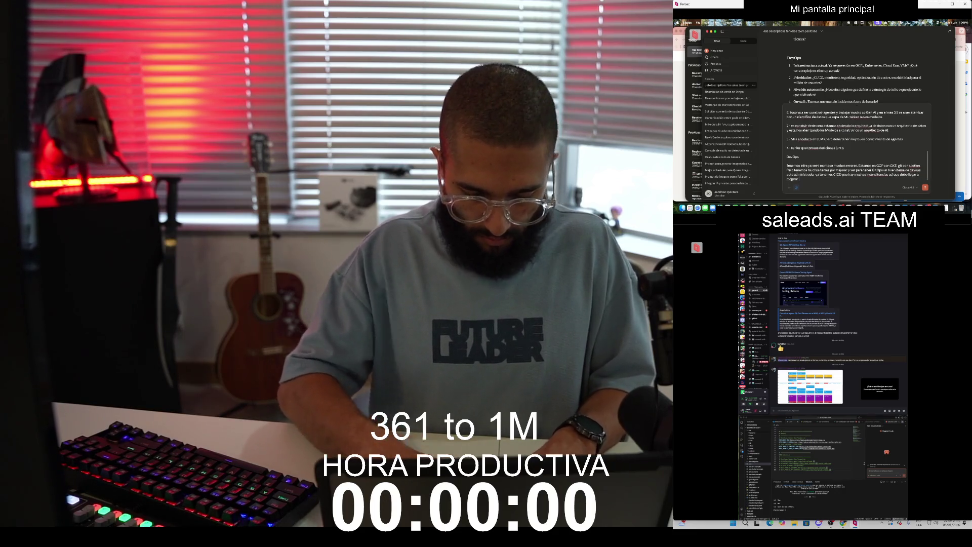
type(" y prolner ins")
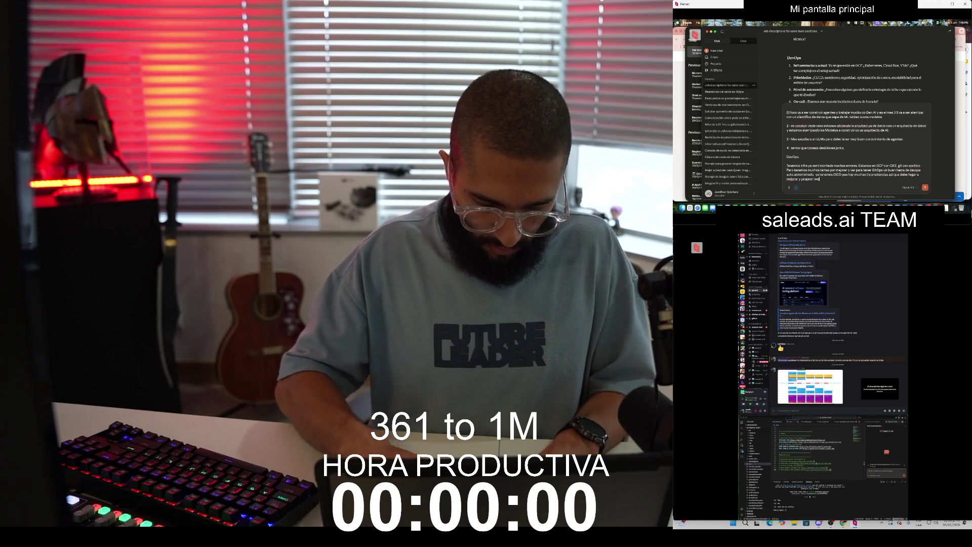
type("actic")
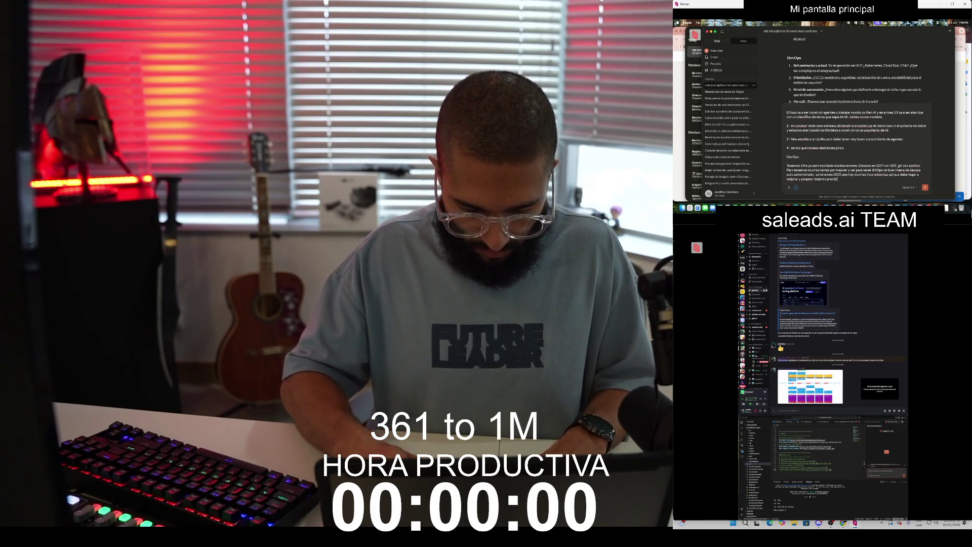
type("as y escalabilidad.")
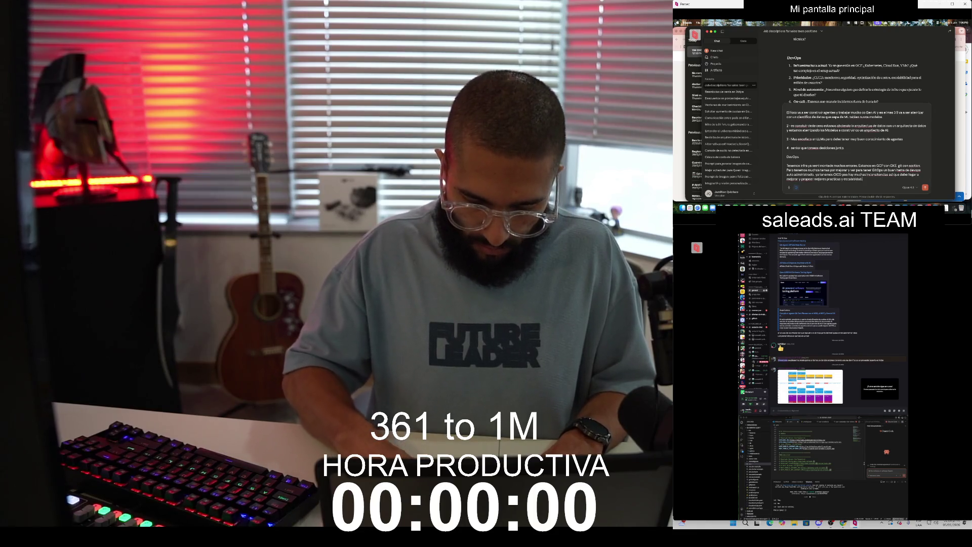
Step: Add DevOps answer 2 about needing to scale, then start answer 3
key("shift+Return")
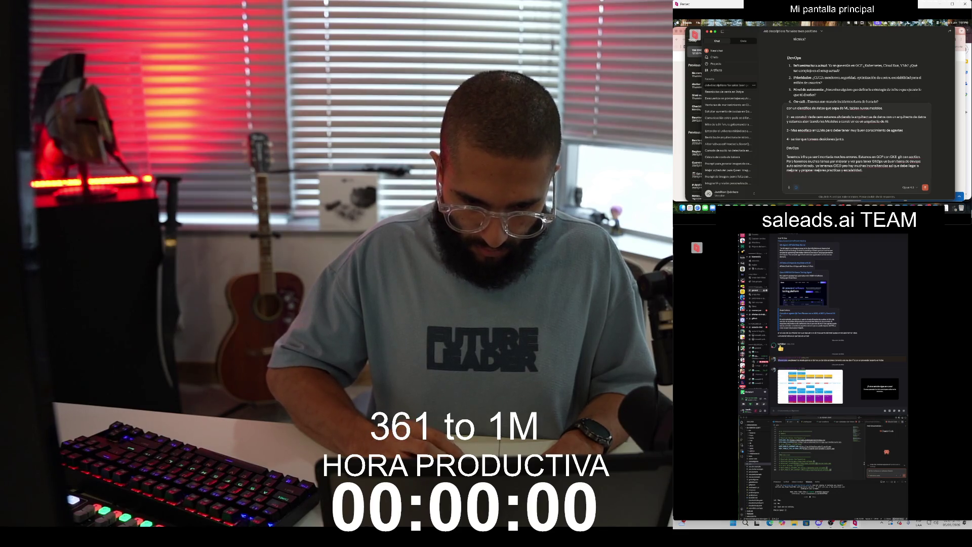
type("2")
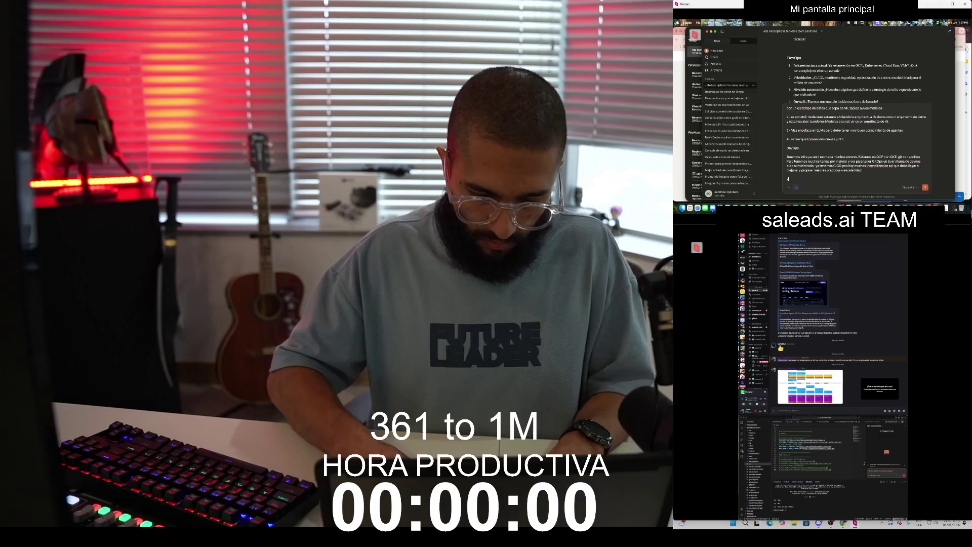
type(" - si ales es realidad ne")
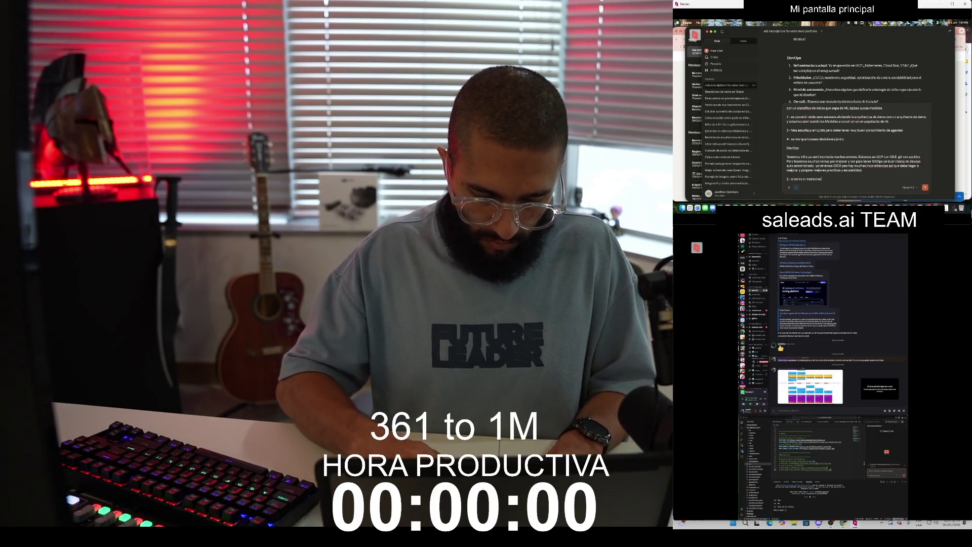
type("cesitamos ir esca")
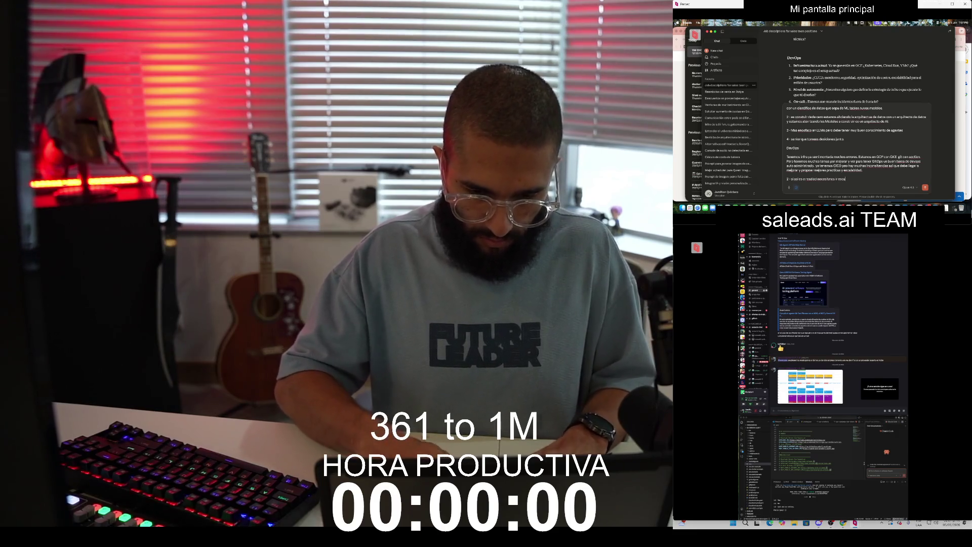
type("odos debe")
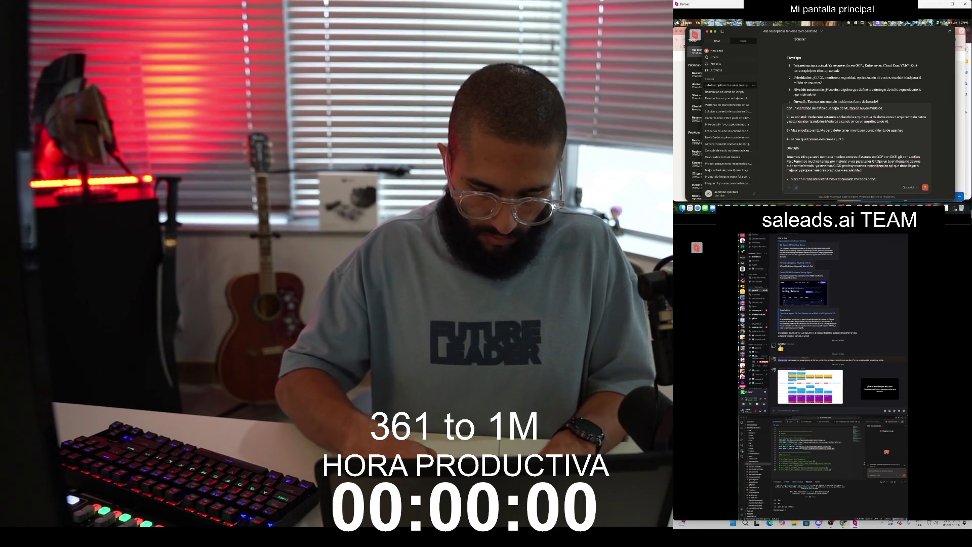
type("riamosubir")
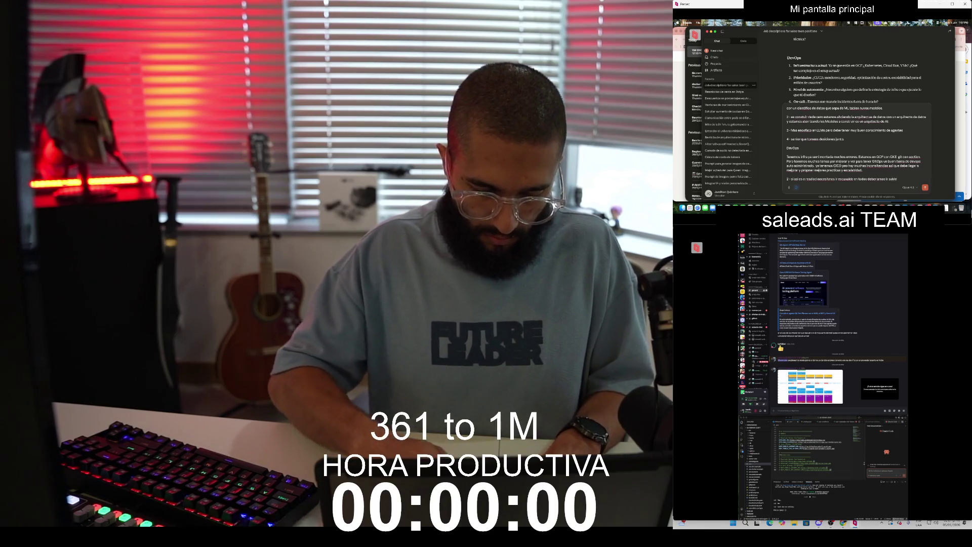
type("vel")
key("shift+Return")
key("shift+Return")
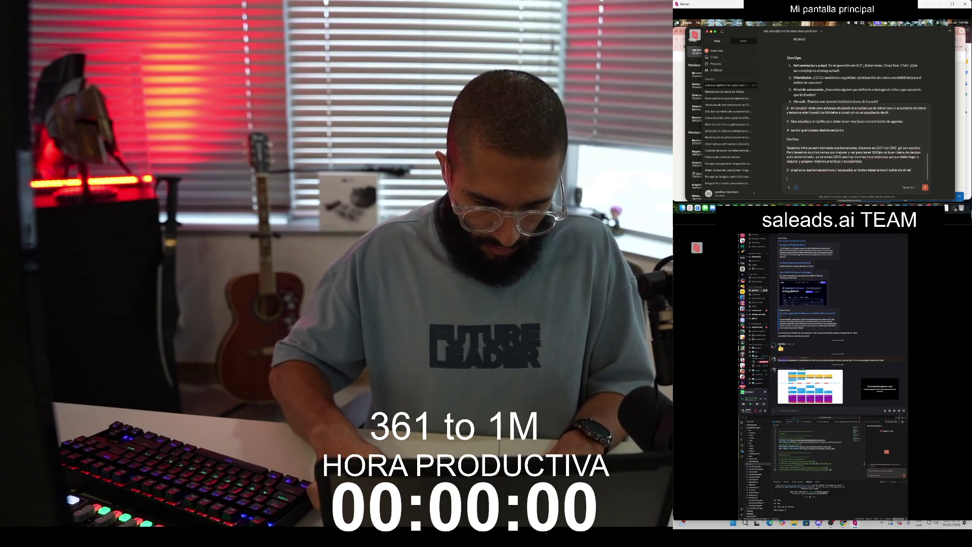
Step: Write DevOps answer 3: 'Autonomo propositivo. debe proponer, ejecutar.'
type("3 -")
scroll(856, 71, "down", 1)
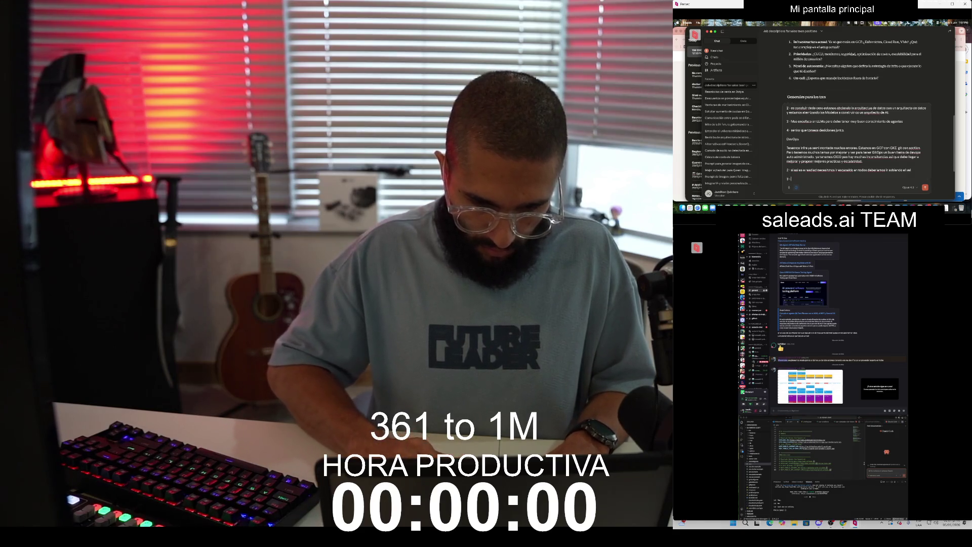
type(" Autonomo propositivo")
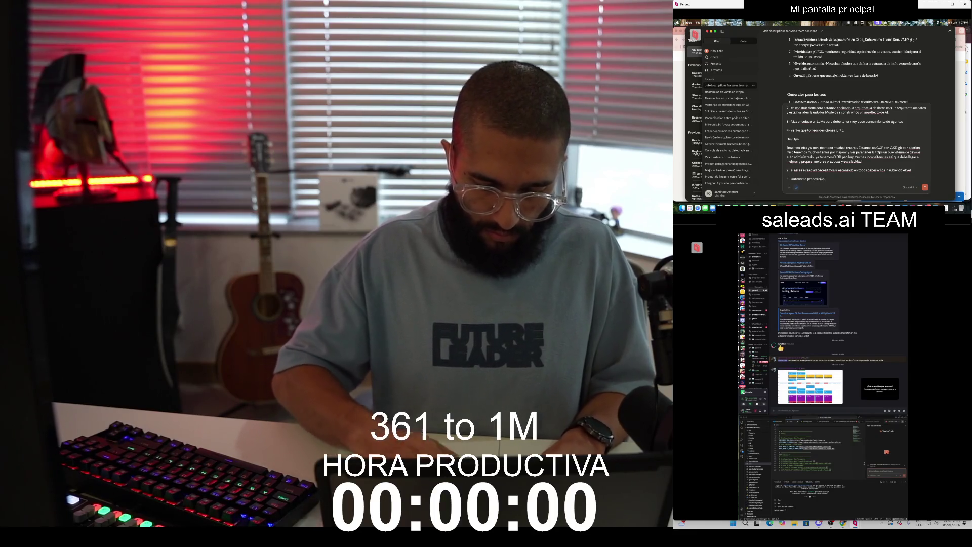
type(".")
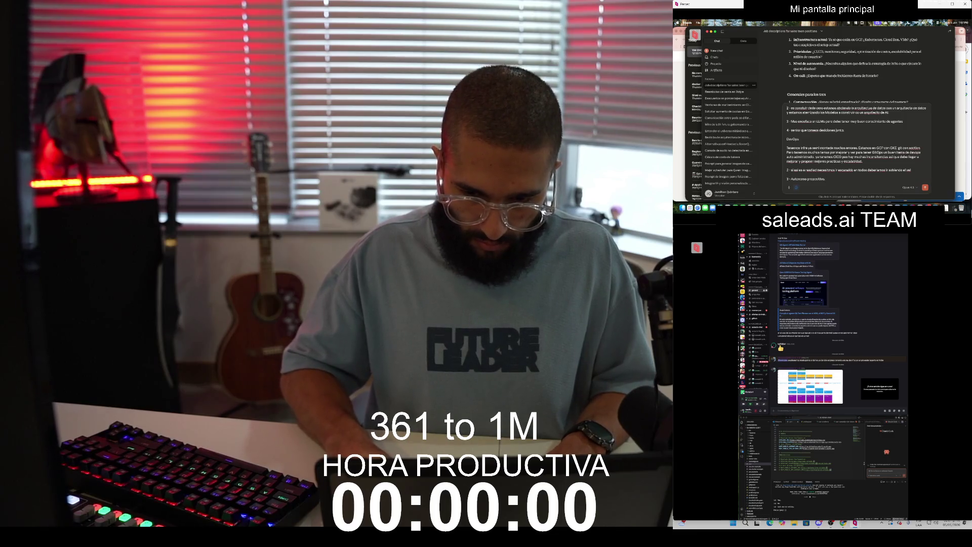
type(" deb")
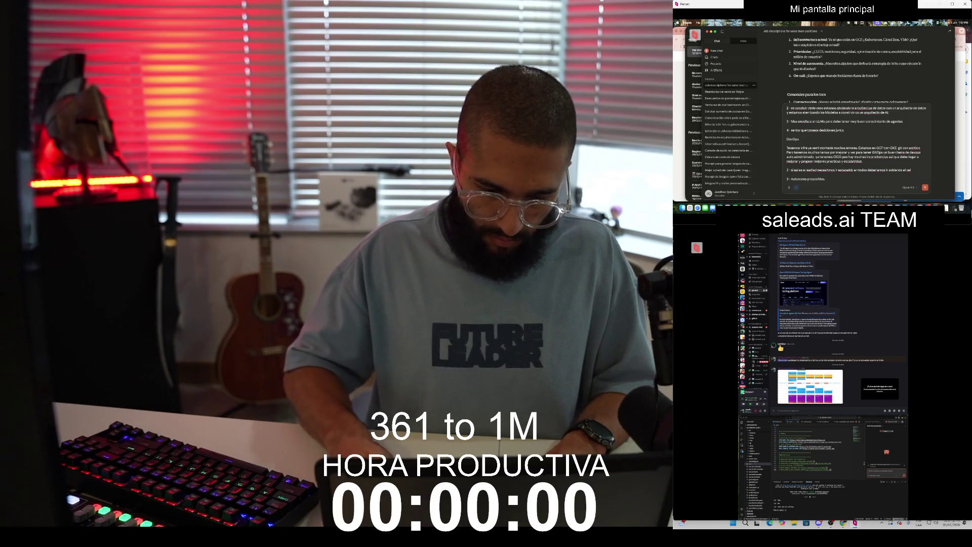
type("e proponer, ejecutar")
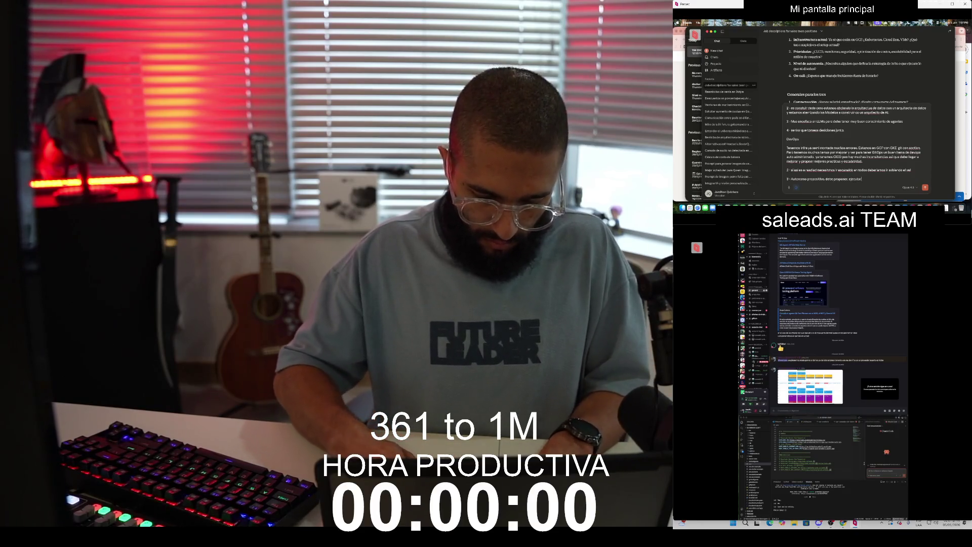
type(".")
Step: Replace the started '4 -' item with a pasted 'Generales para los tres' heading on a new line
key("shift+Return")
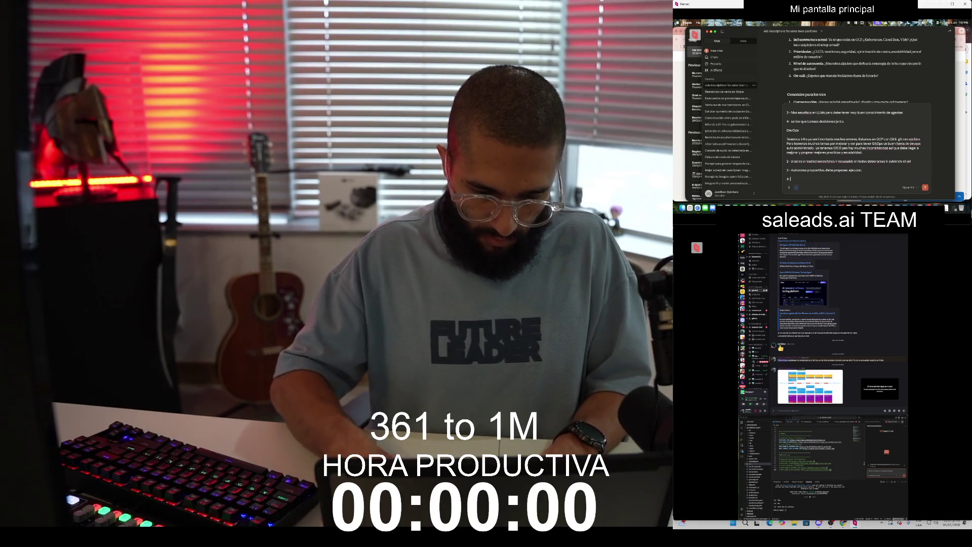
type("4 -")
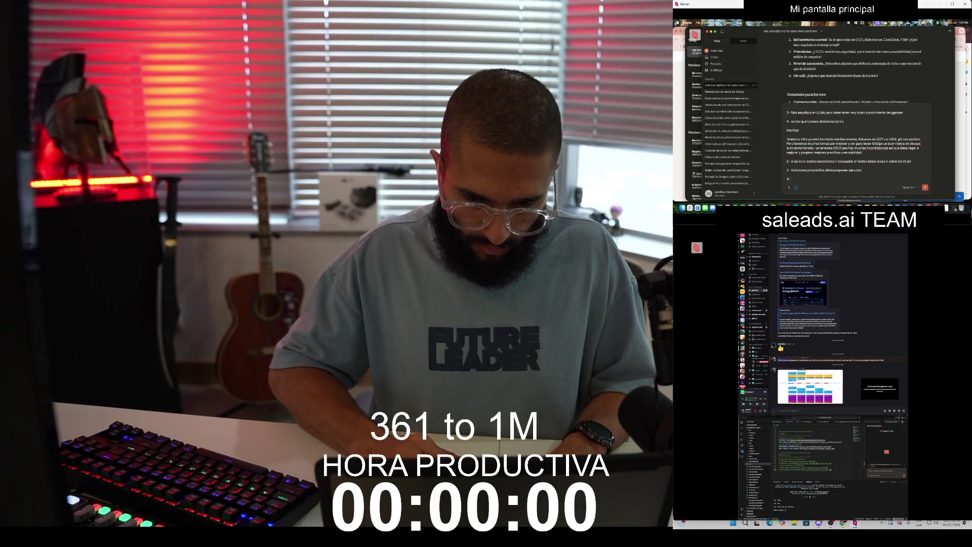
scroll(856, 71, "down", 3)
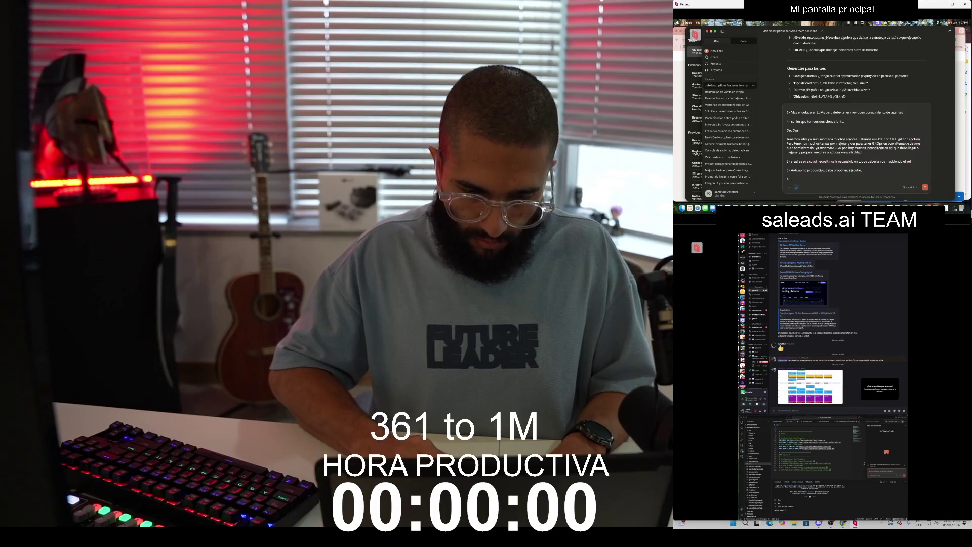
scroll(856, 71, "down", 2)
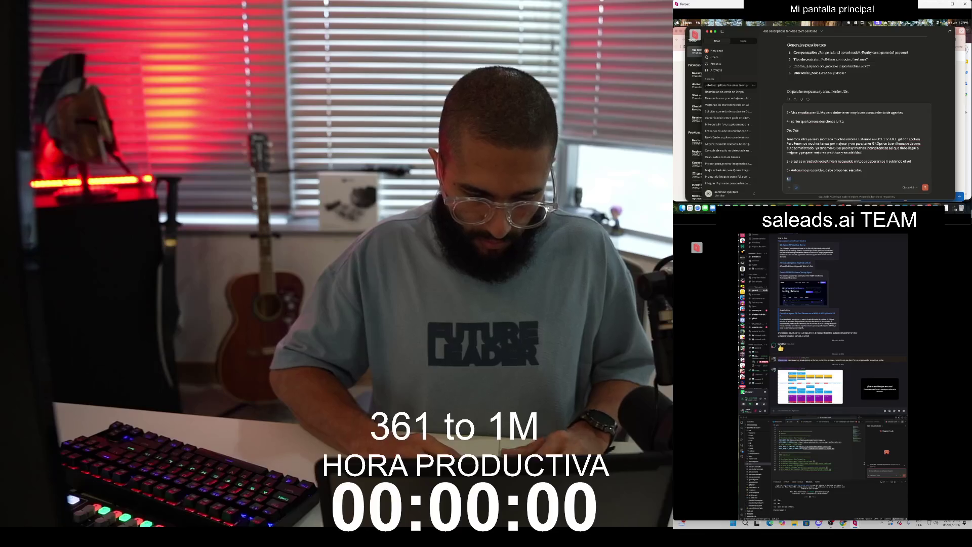
key("BackSpace")
key("BackSpace")
key("BackSpace")
key("ctrl+v")
Step: Write general answer 1 on equity and expertise in the concept being built
type("1")
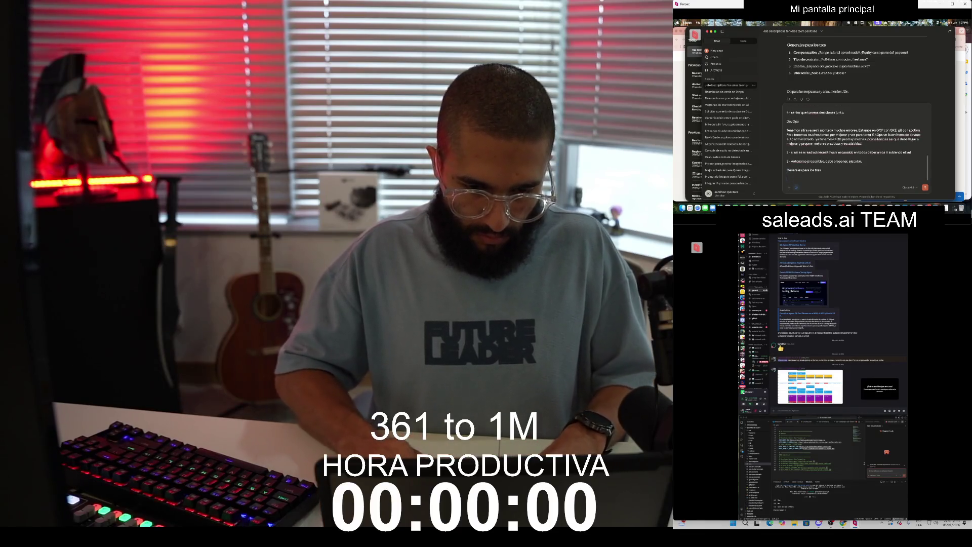
type(" -")
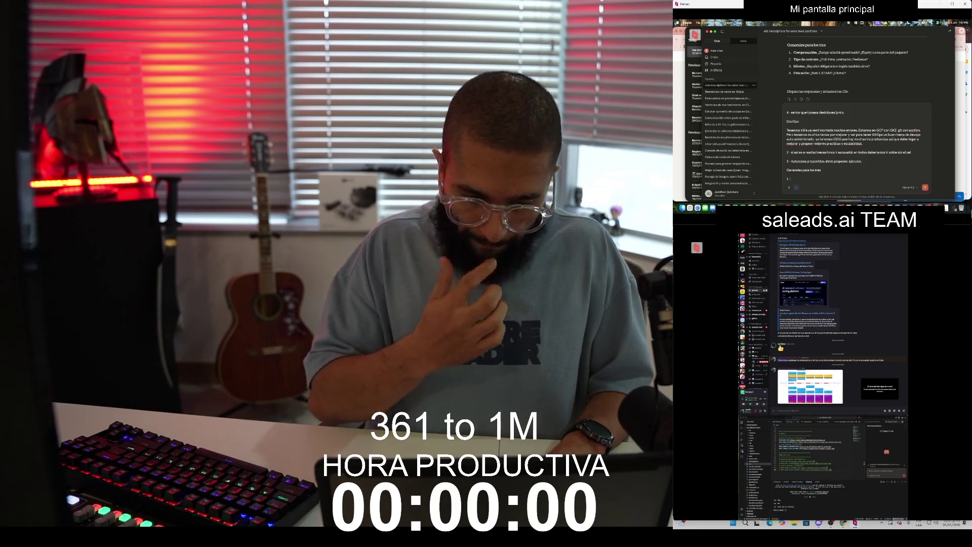
type(" Equi")
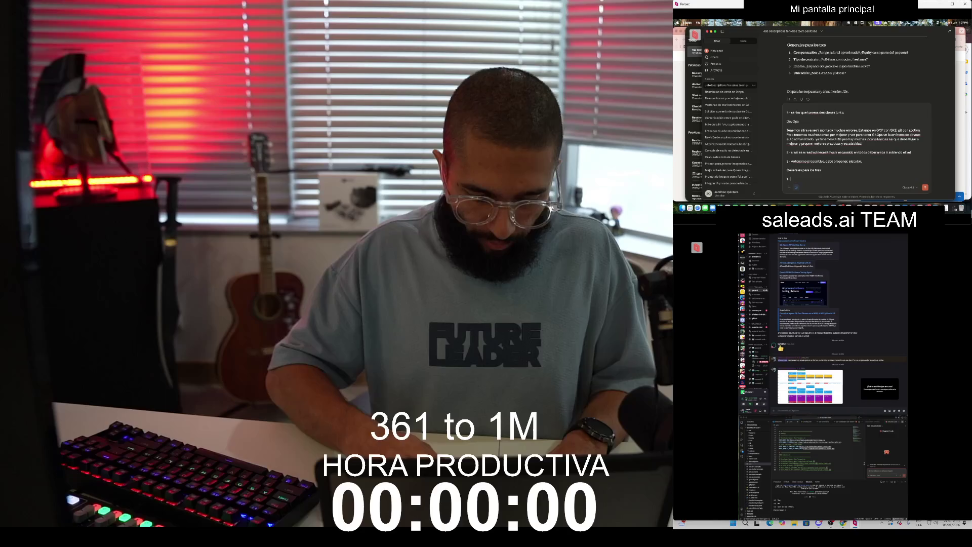
type("ty Espa")
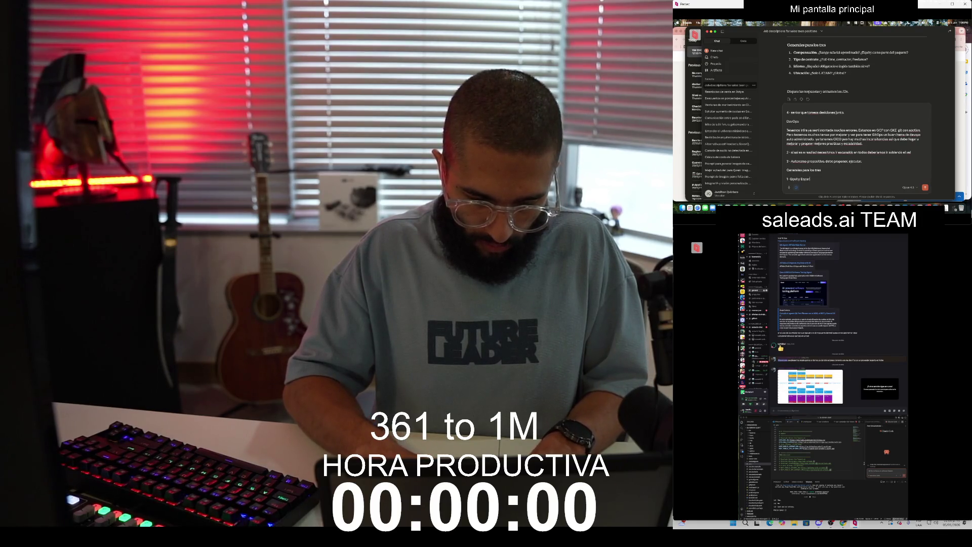
type("o")
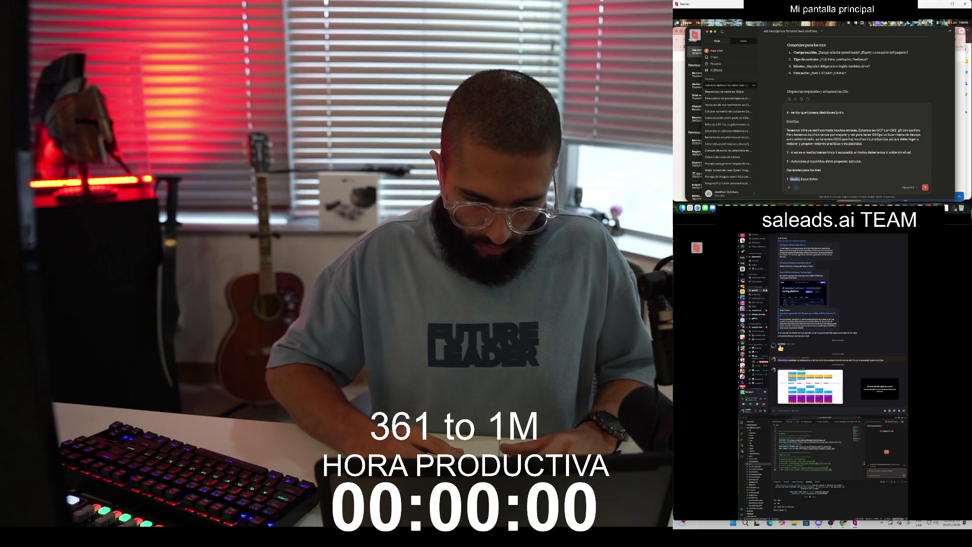
type("Acc")
key("BackSpace")
key("BackSpace")
key("BackSpace")
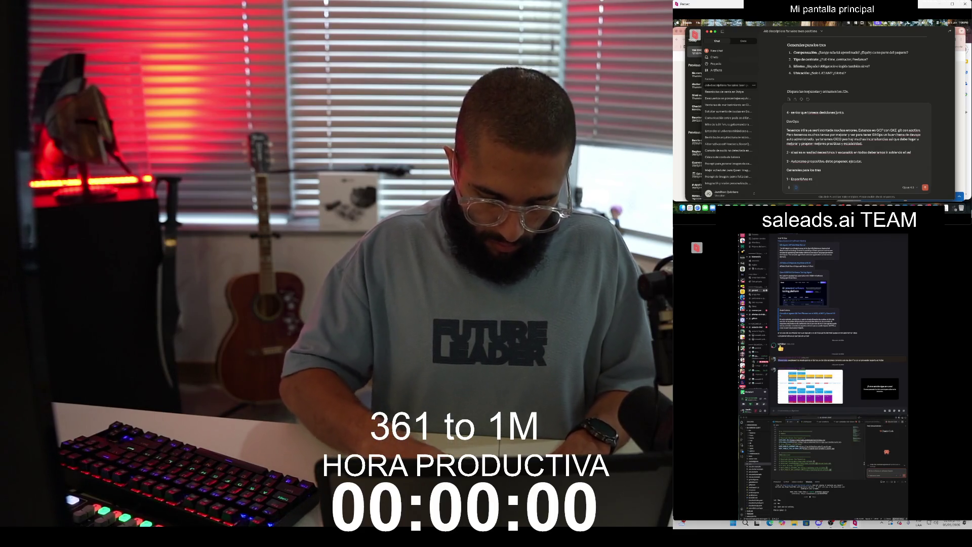
type("epto que estaos creando")
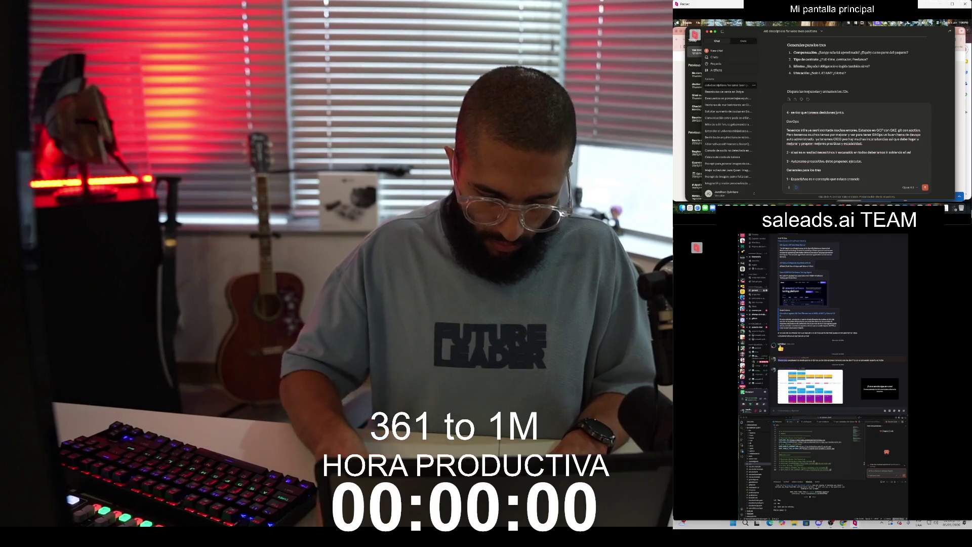
type(" que es liquidez inmediata.")
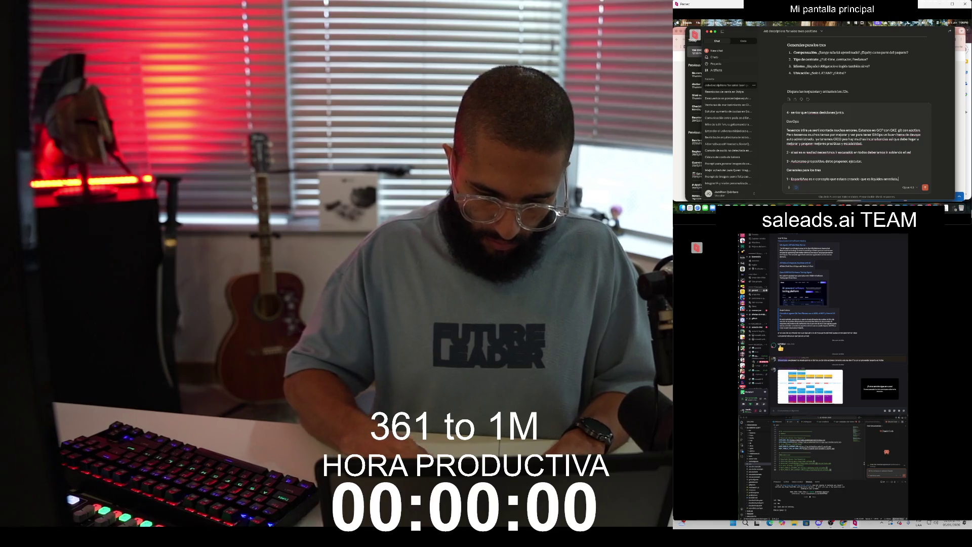
Step: Add general answer 2 on full-time work, then begin a language line with 'Es'
key("shift+Return")
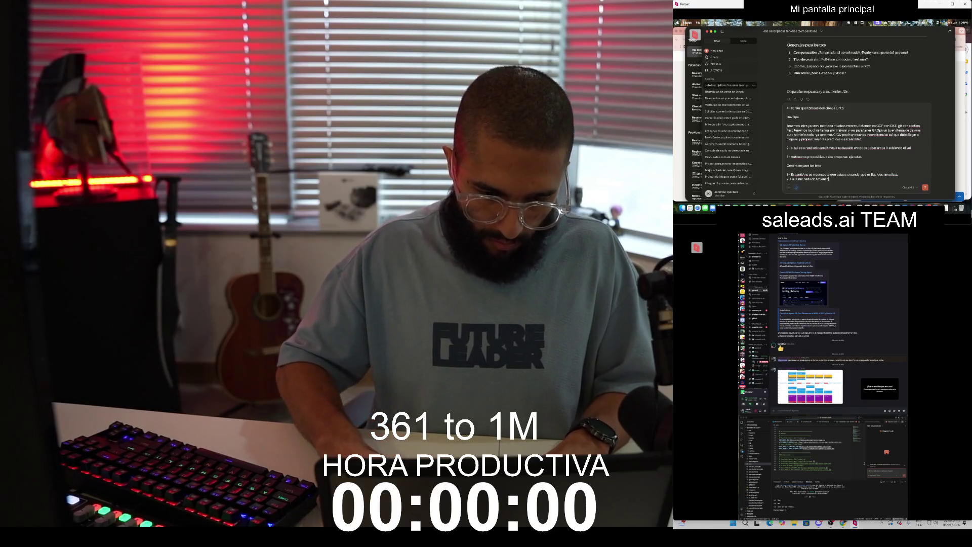
key("shift+Return")
key("shift+Return")
type("Español")
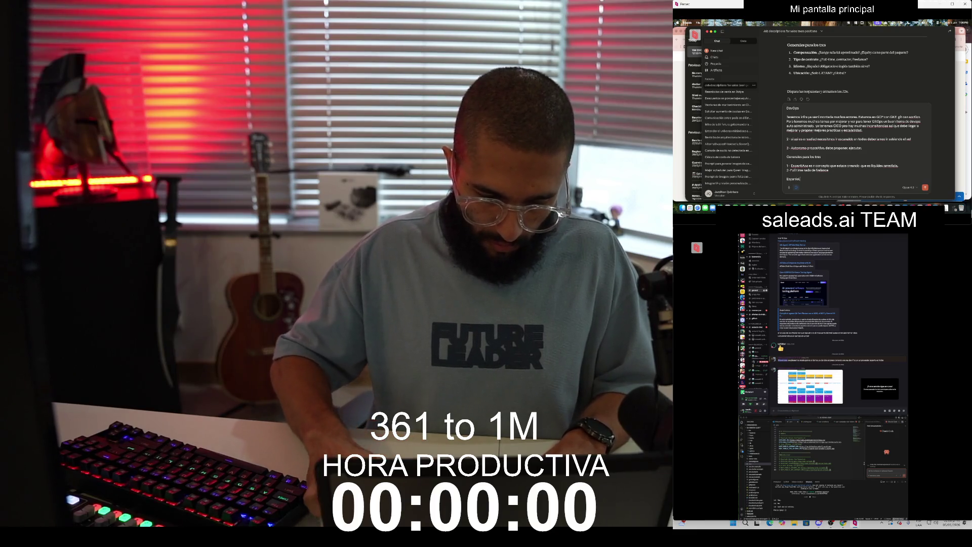
Step: Complete 'Español', add '4 - Global con compromiso.', and close with 'Todos deben ser Orquestadores tener mentalidad'
key("shift+Return")
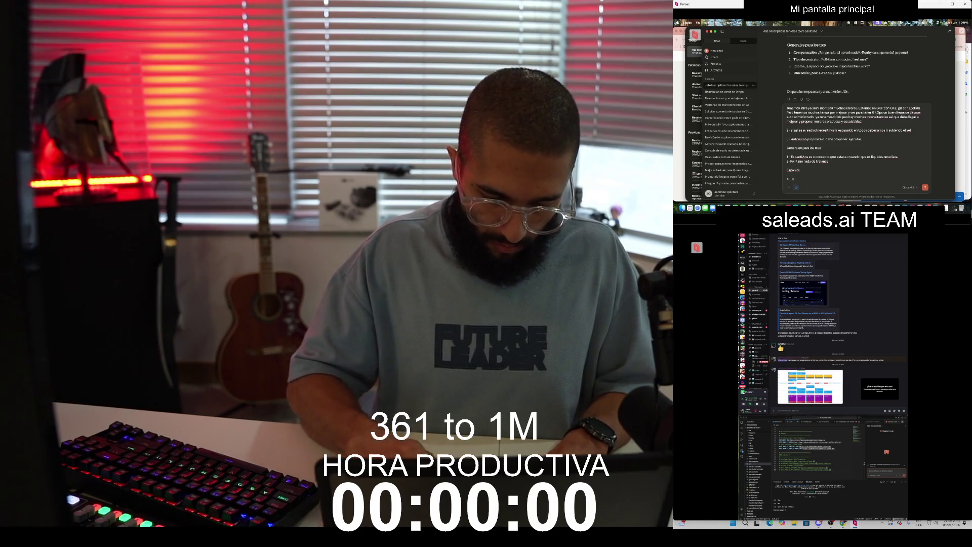
type("mpromiso de venir a vivir a med")
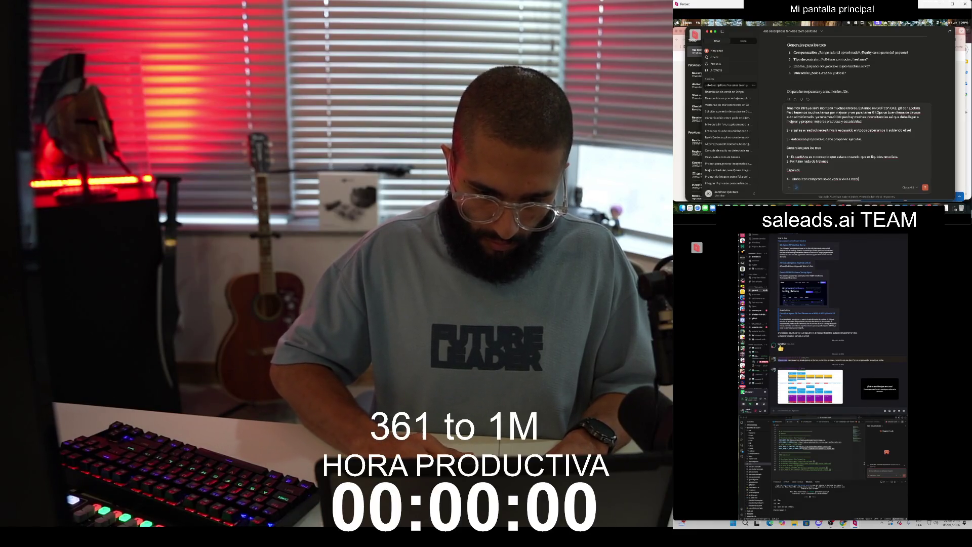
type(".")
key("Return")
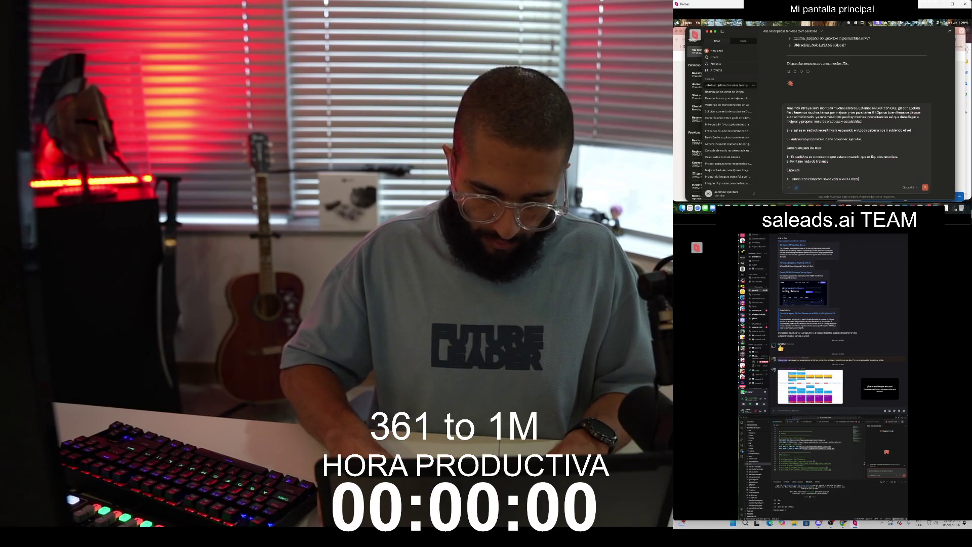
key("shift+Return")
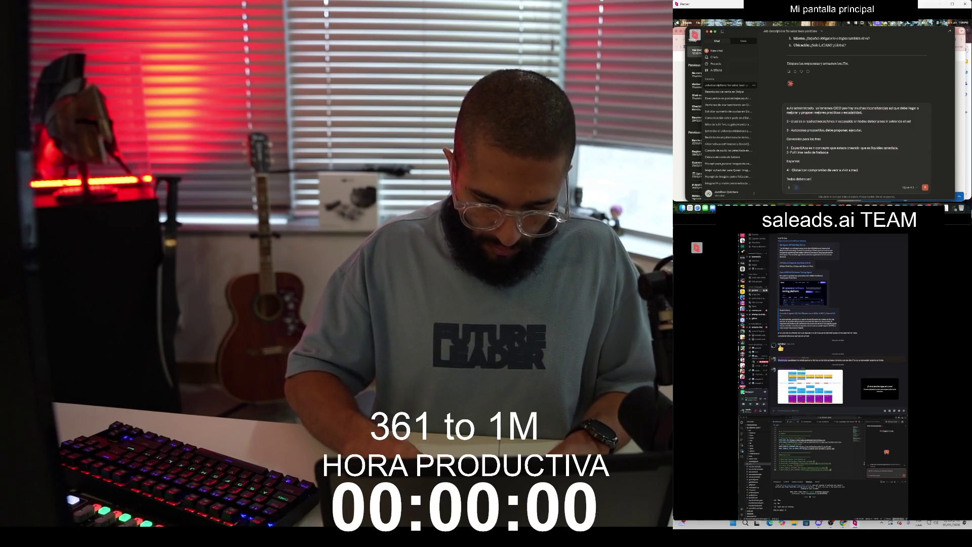
type(" Orquestadores")
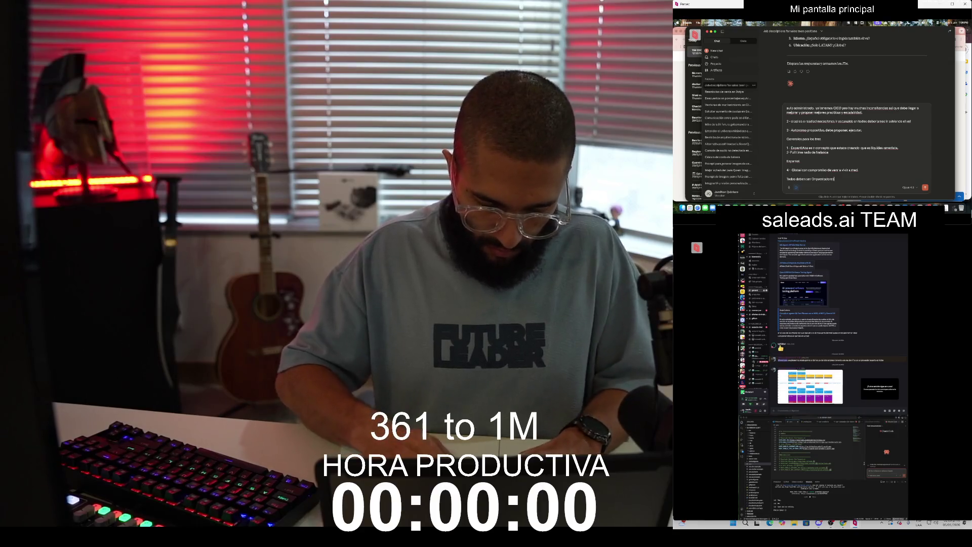
type(" tener mentalidad")
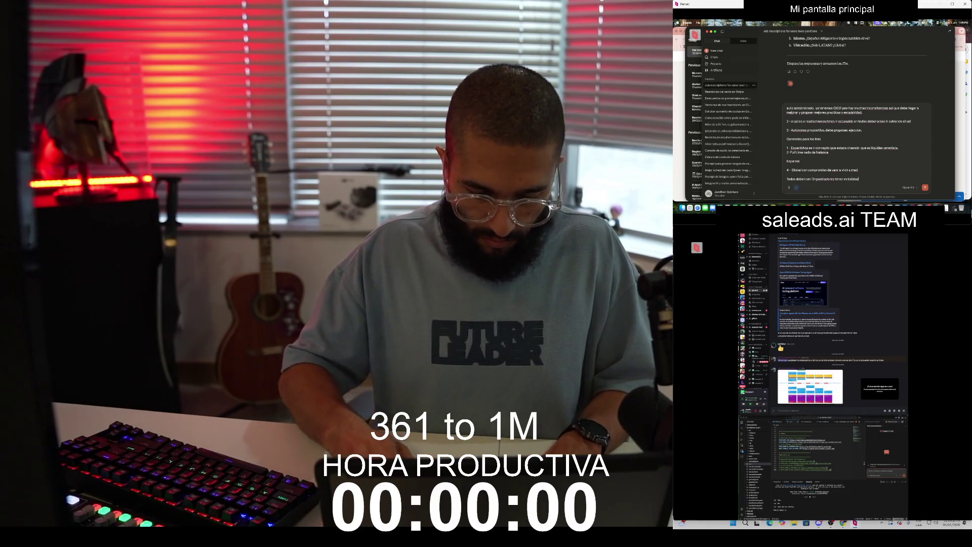